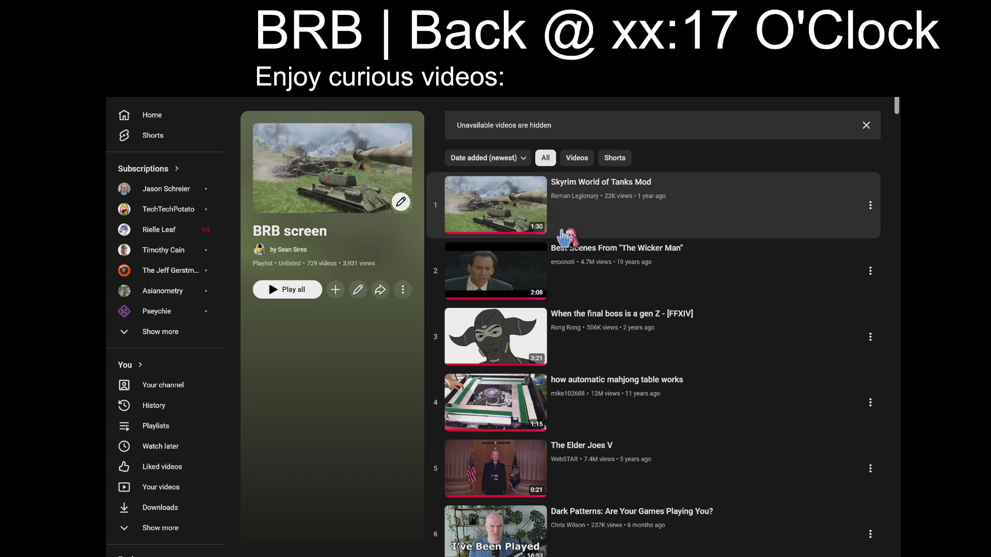
Browse the BRB screen playlist down to about entry 205 and play the Elicitation video.
scroll(619, 418, "down", 9)
key("End")
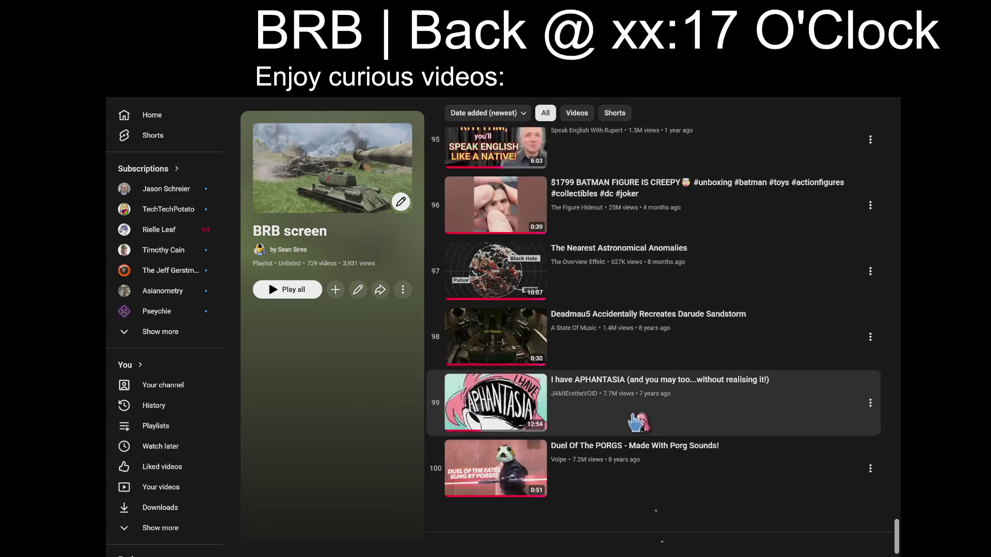
scroll(568, 408, "down", 20)
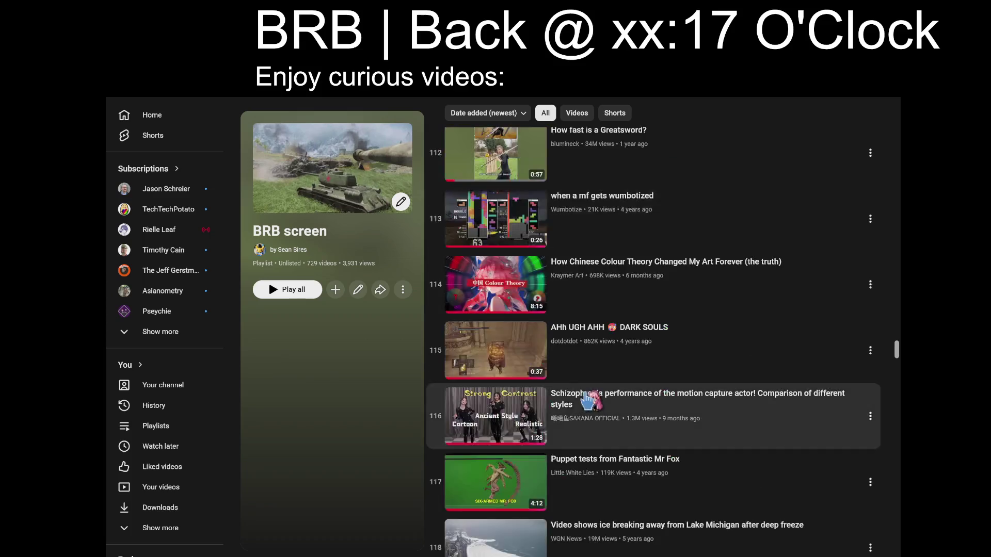
key("End")
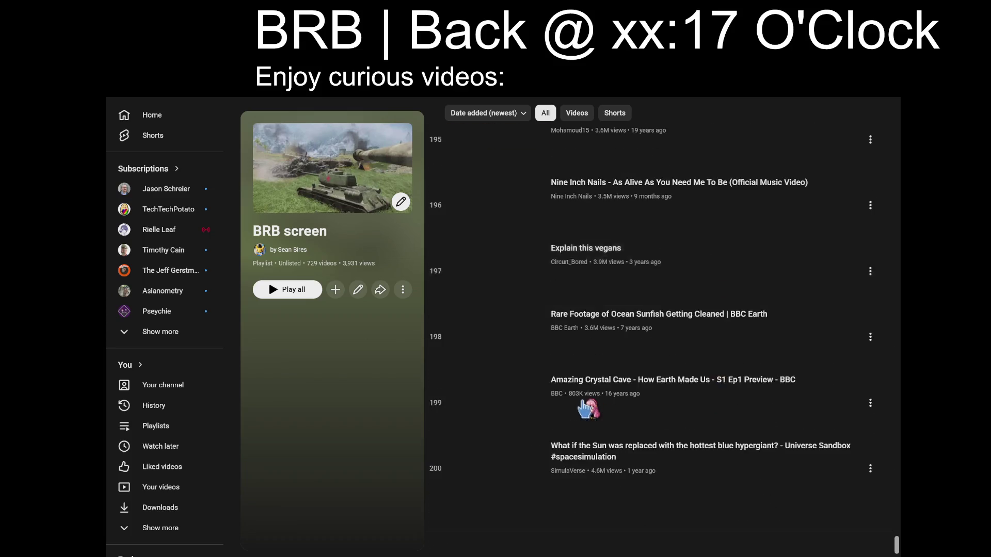
scroll(676, 382, "down", 4)
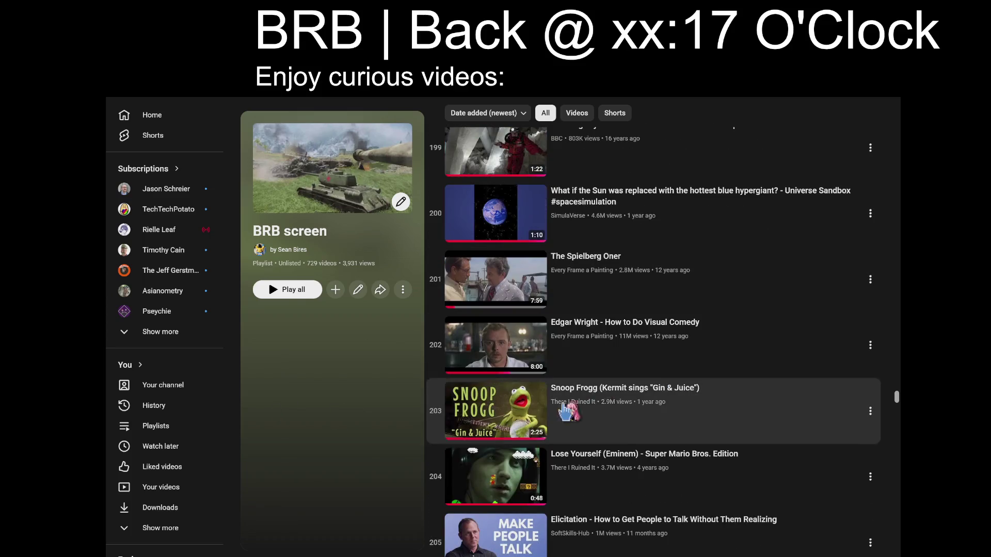
scroll(654, 419, "down", 3)
scroll(738, 429, "down", 2)
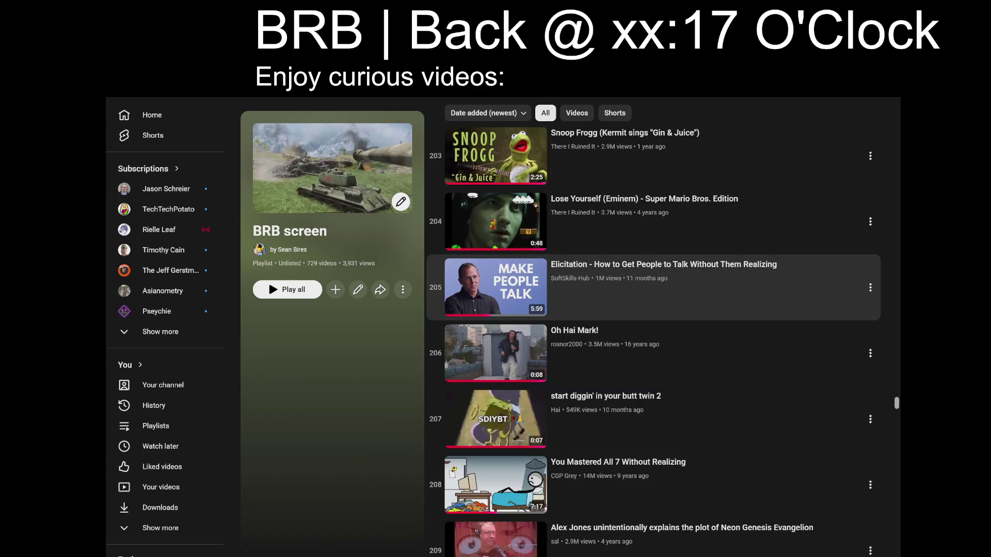
left_click(671, 291)
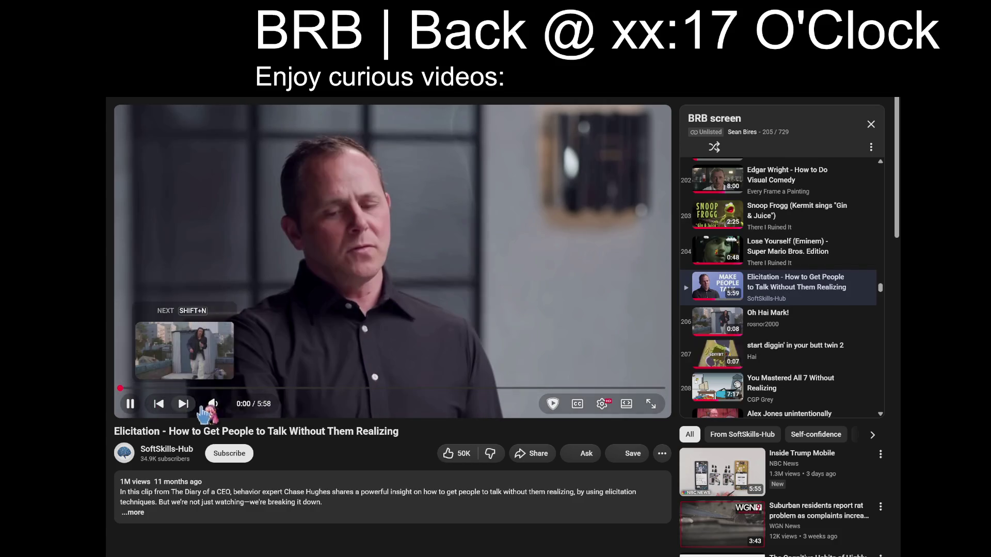
Raise the Elicitation video to full volume and switch the player to theater mode.
left_click_drag(236, 405, 256, 405)
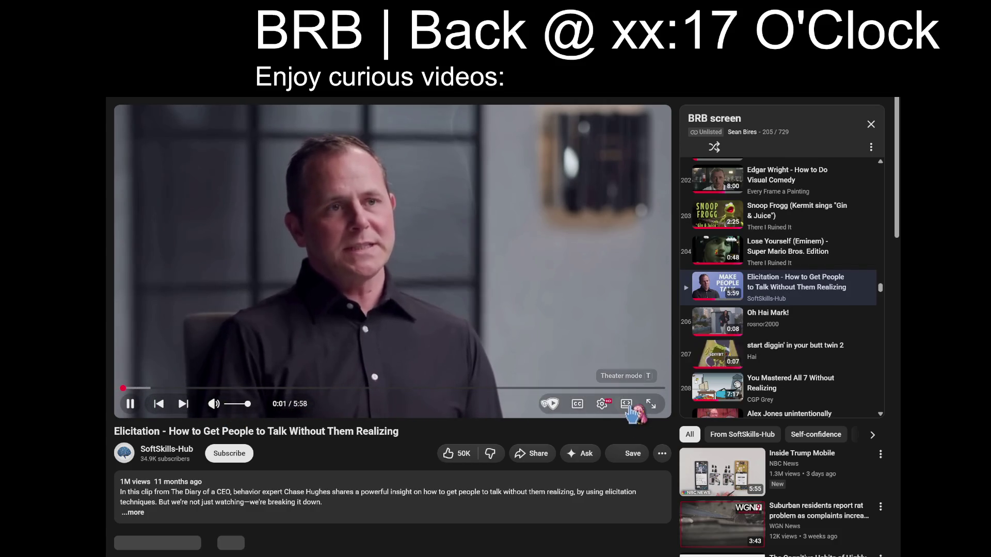
left_click(626, 404)
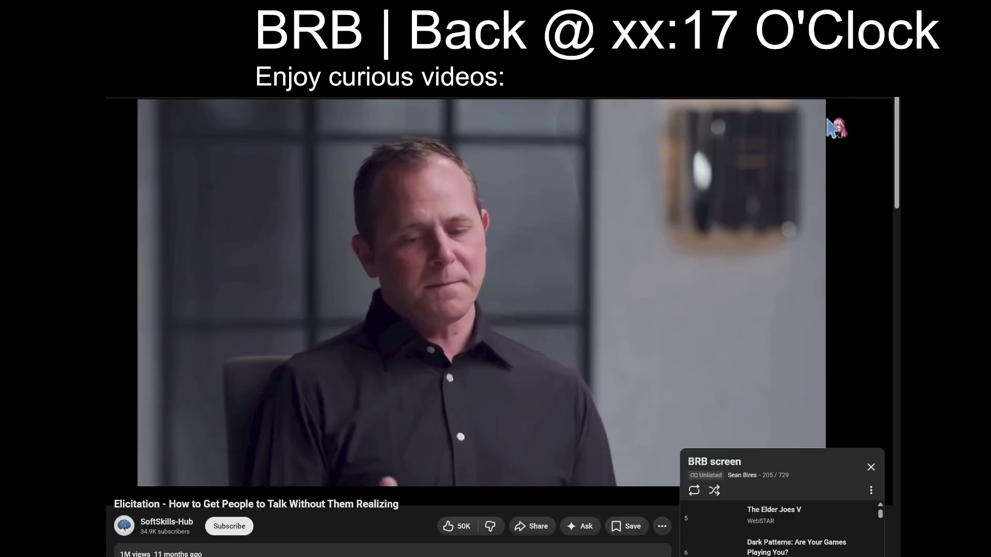
Turn on playlist shuffle, then return to the Unreal spline corridor view.
left_click(715, 556)
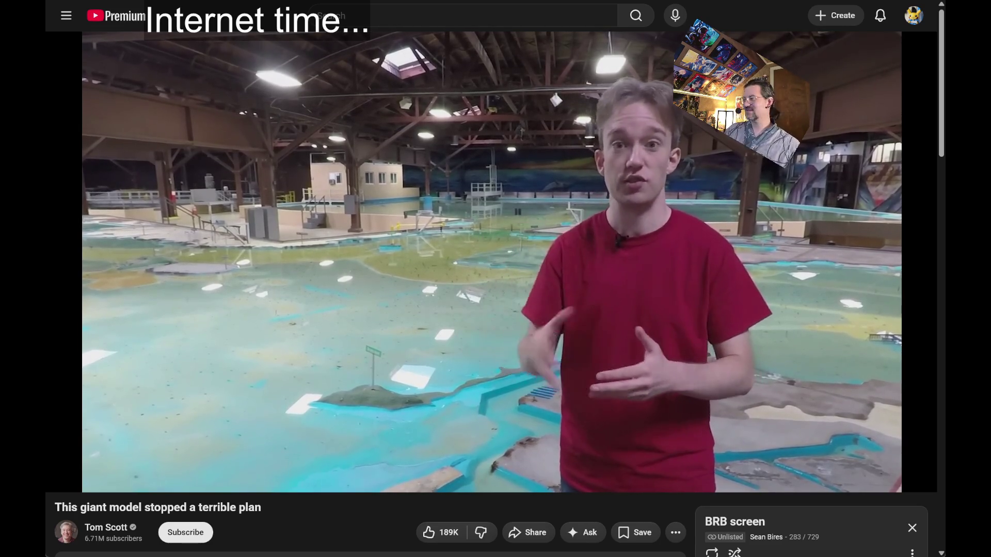
key("ctrl+Tab")
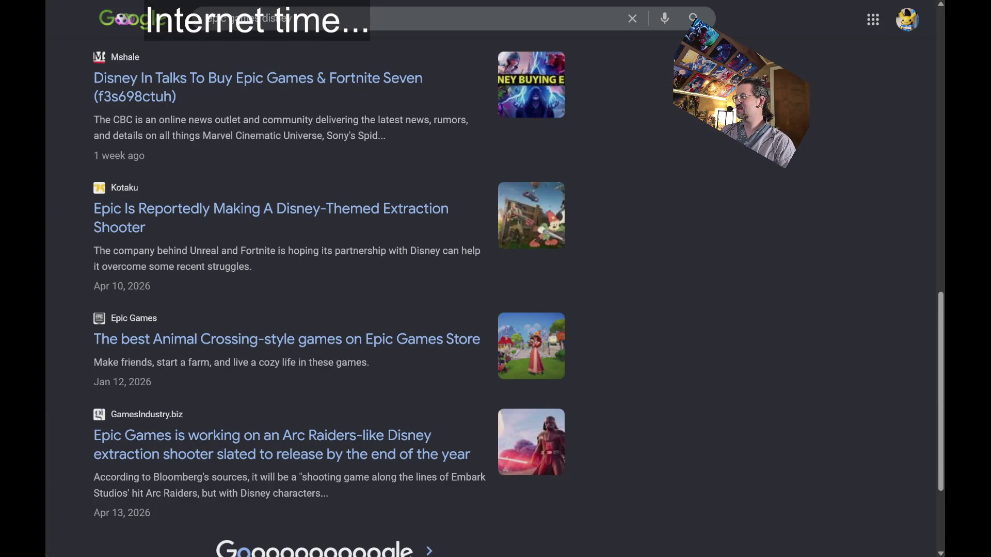
key("ctrl+Tab")
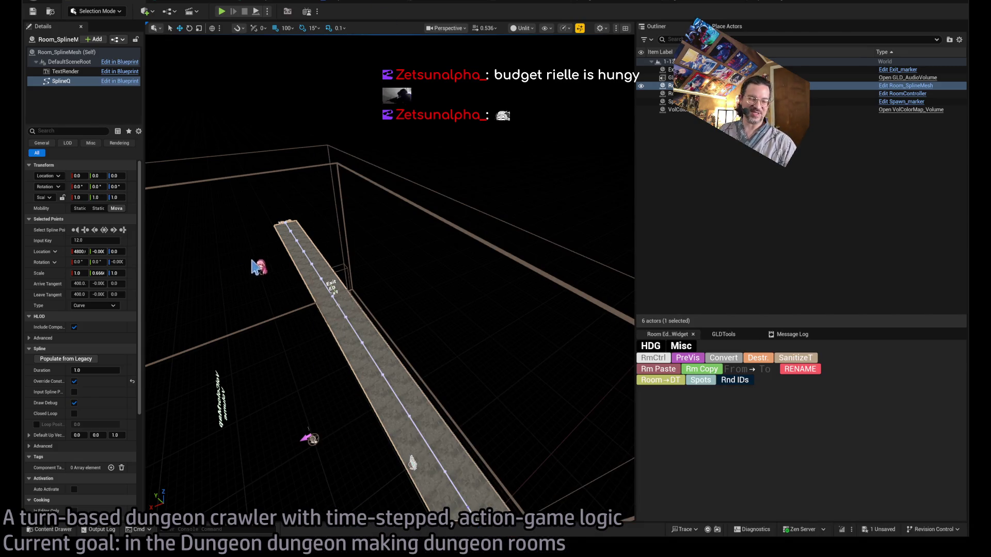
mouse_move(253, 266)
left_mouse_down()
mouse_move(336, 272)
mouse_move(387, 294)
mouse_move(373, 354)
mouse_move(368, 240)
left_mouse_up()
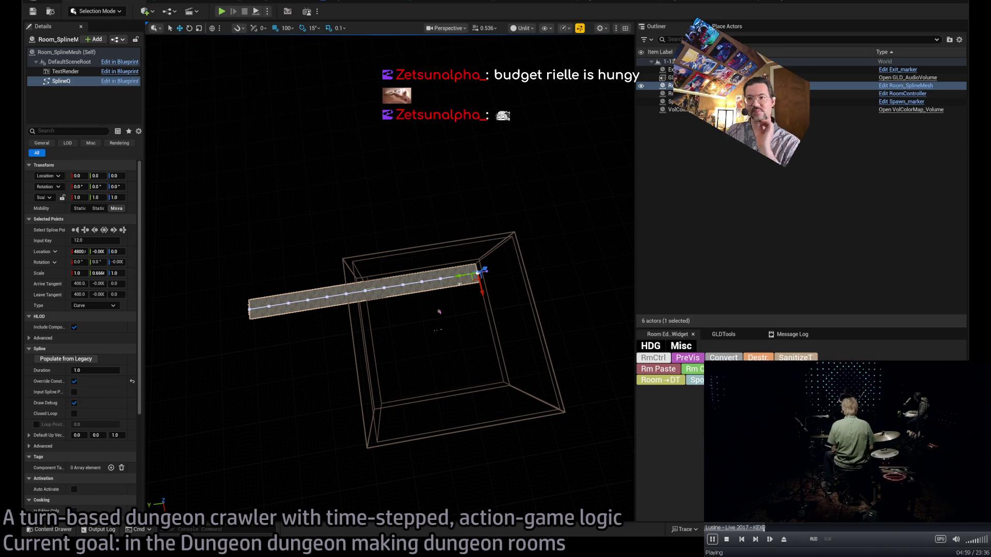
Fly the camera around the room and select RoomController to show its settings.
key("Escape")
mouse_move(390, 273)
left_mouse_down()
mouse_move(335, 281)
mouse_move(309, 300)
mouse_move(302, 258)
mouse_move(278, 276)
left_mouse_up()
left_click(655, 358)
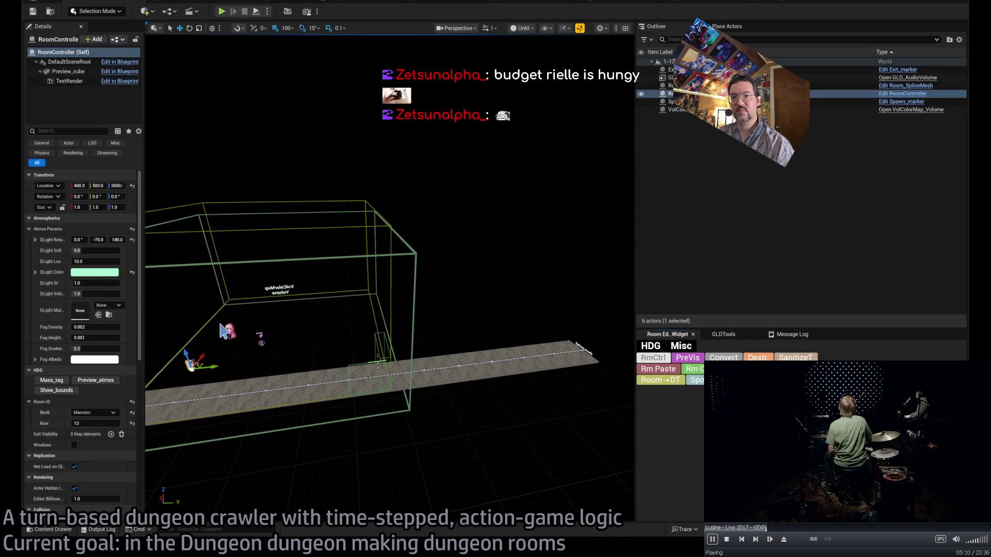
Show the room bounds and slide exit marker E0 along the corridor to the room's edge.
left_click(57, 391)
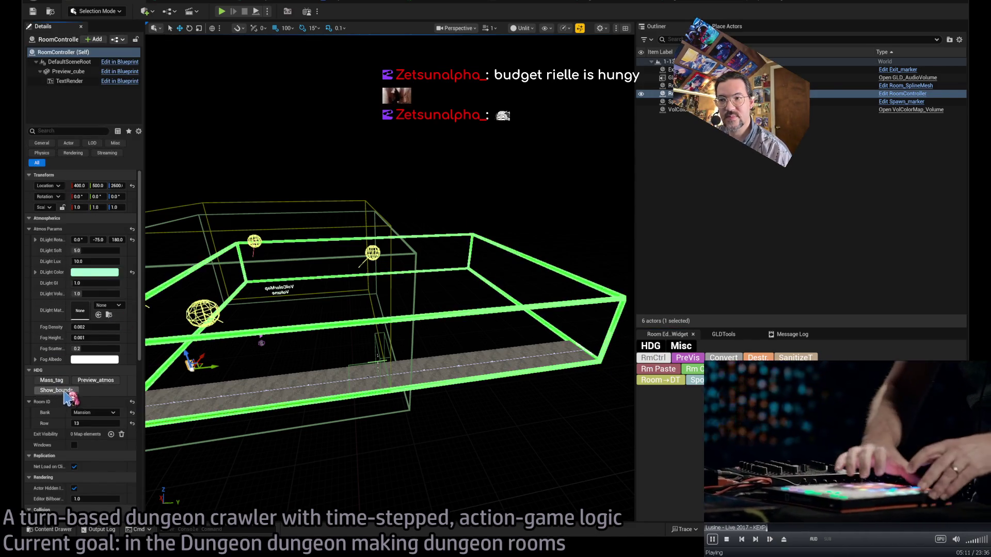
left_click(379, 354)
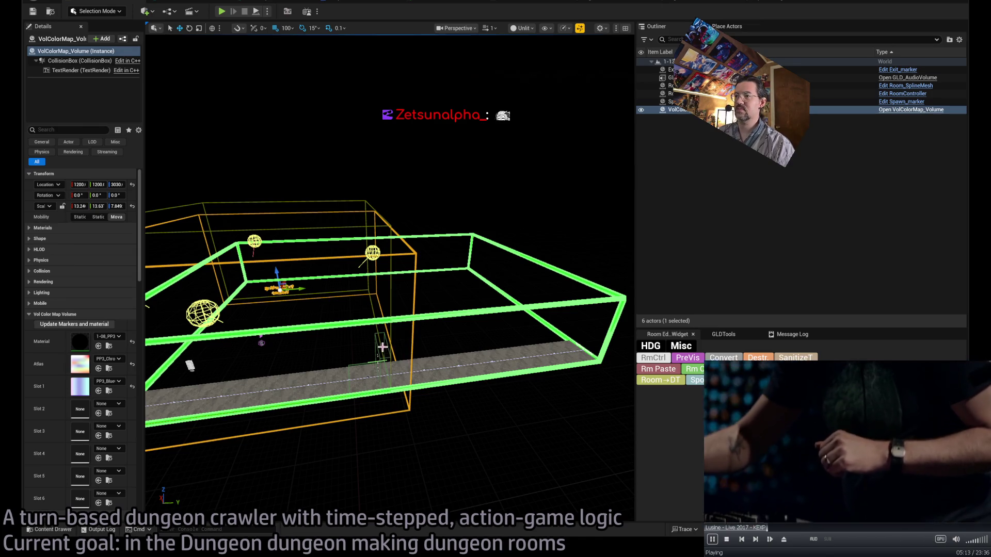
mouse_move(385, 368)
left_mouse_down()
mouse_move(401, 376)
mouse_move(453, 343)
mouse_move(421, 368)
mouse_move(255, 348)
mouse_move(289, 286)
left_mouse_up()
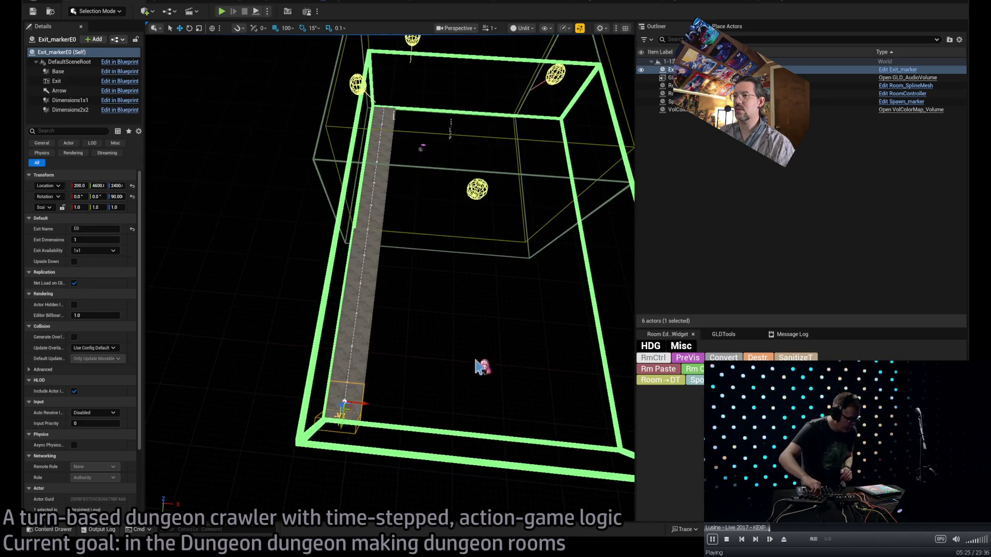
left_click(368, 356)
Frame the corridor spline mesh, orbit around it, and lower one spline point by 100 units.
key("f")
left_click_drag(368, 356, 382, 357)
mouse_move(435, 195)
left_mouse_down()
mouse_move(422, 196)
mouse_move(424, 353)
left_mouse_up()
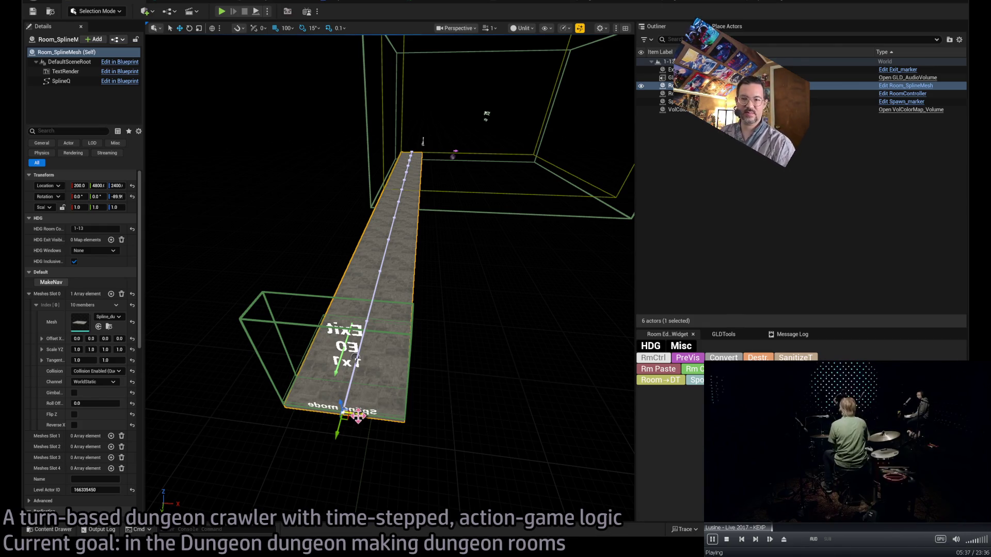
left_click_drag(449, 351, 532, 341)
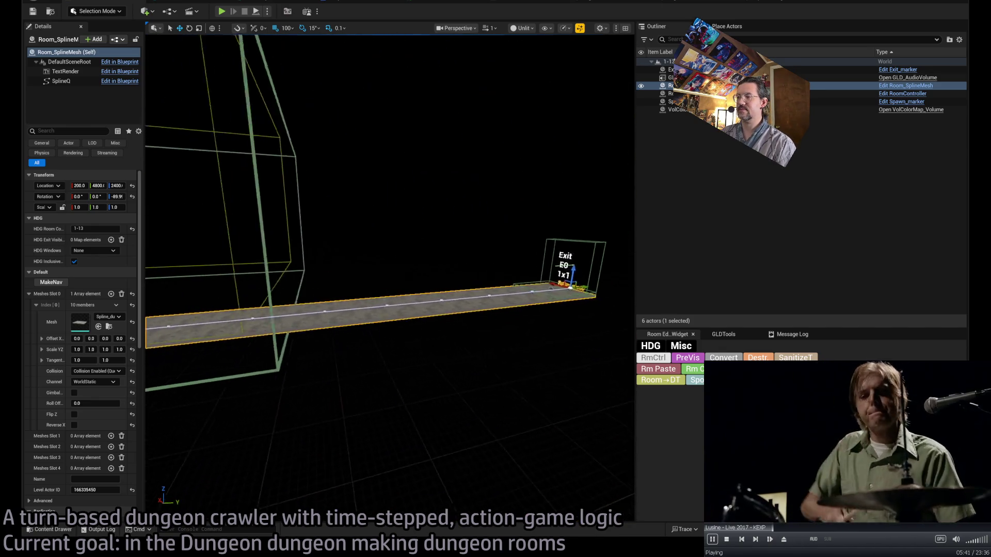
left_click(442, 306)
left_click_drag(527, 307, 513, 349)
left_click_drag(520, 305, 511, 279)
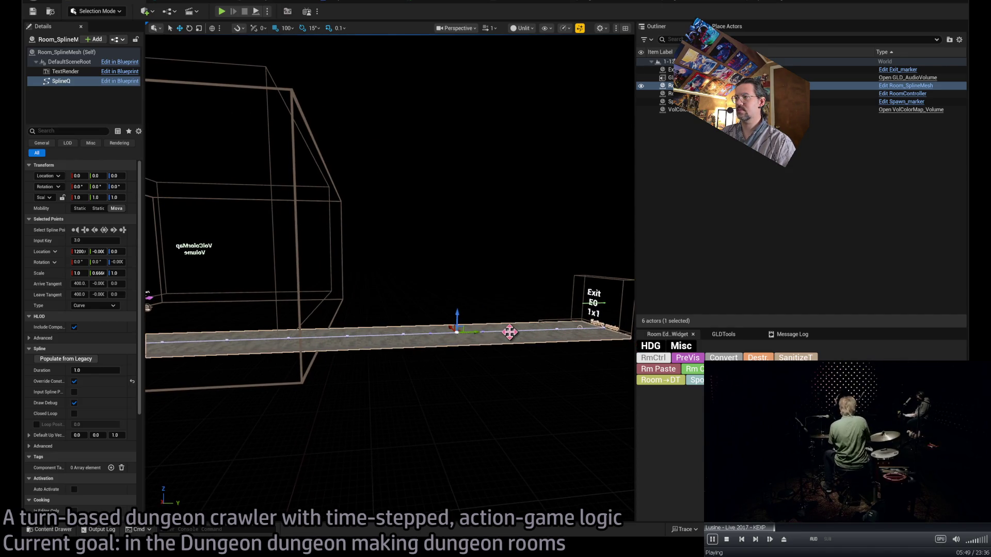
mouse_move(458, 317)
left_mouse_down()
mouse_move(457, 331)
mouse_move(275, 347)
mouse_move(327, 364)
mouse_move(333, 346)
left_mouse_up()
Redo the first corridor dip at Z -100 and pick the spline point at X 4000.
left_click(269, 337)
key("ctrl+z")
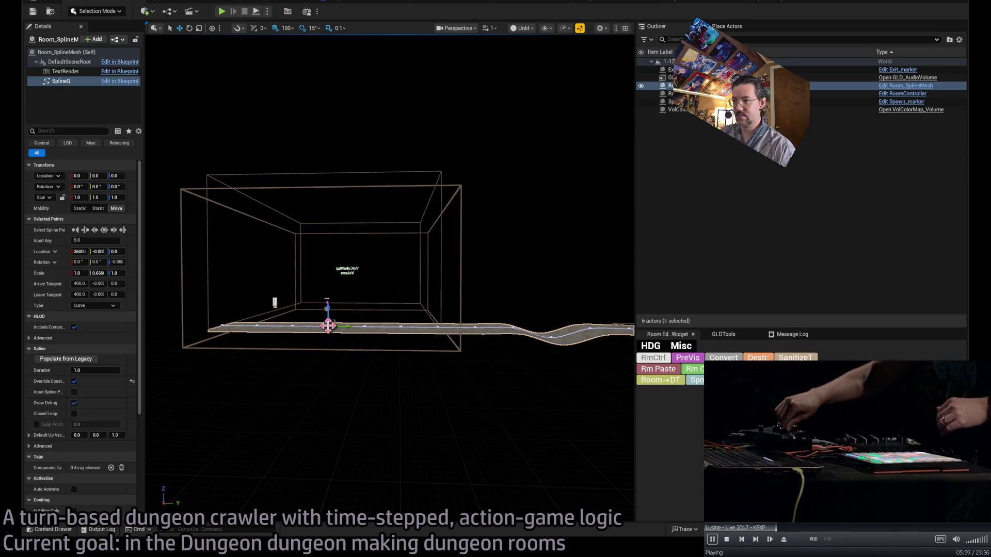
left_click_drag(326, 307, 305, 328)
left_click(292, 326)
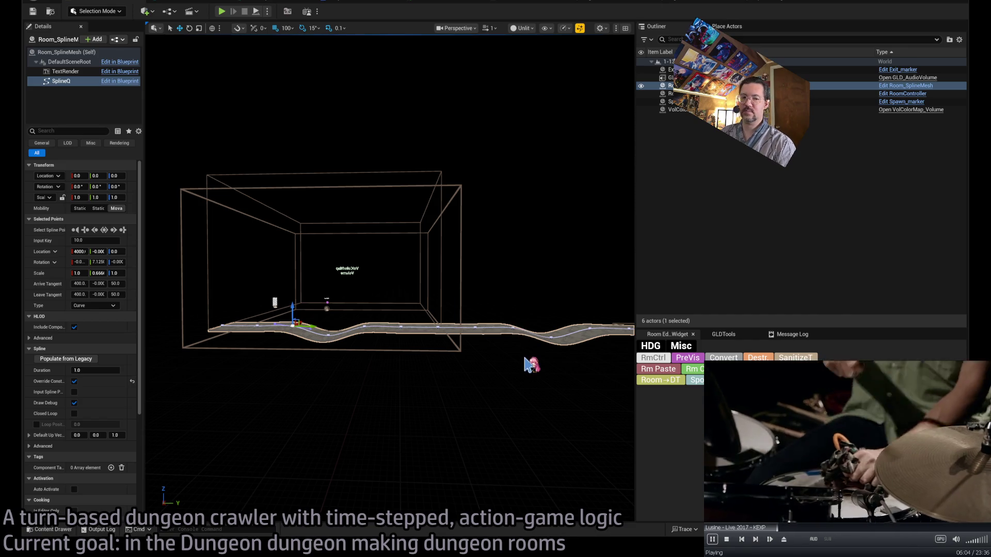
left_click_drag(537, 365, 555, 364)
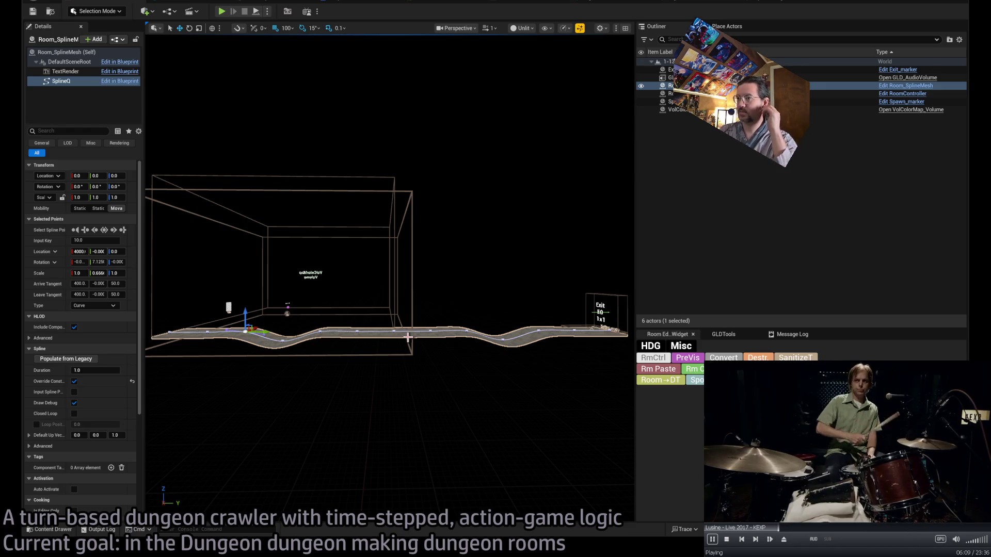
Lower the spline points at keys 4, 5, 7 and 6 to form dips in the floor.
left_click(321, 330)
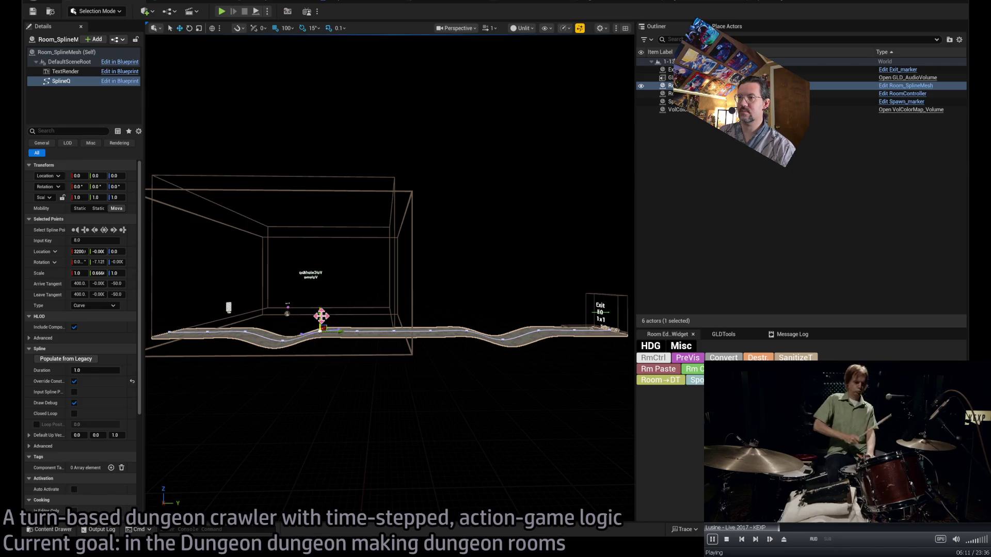
left_click(463, 325)
mouse_move(466, 317)
left_mouse_down()
mouse_move(476, 354)
mouse_move(436, 332)
left_mouse_up()
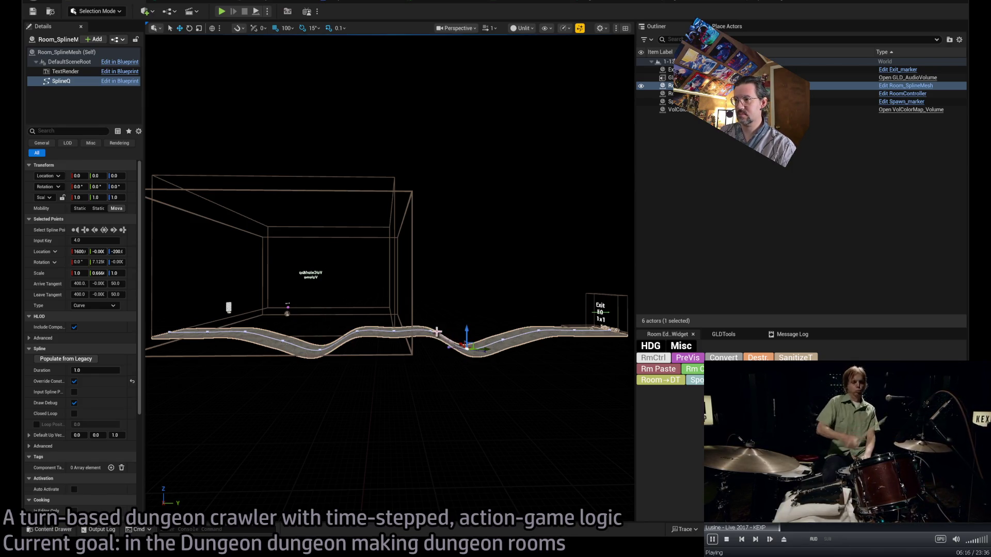
left_click(428, 330)
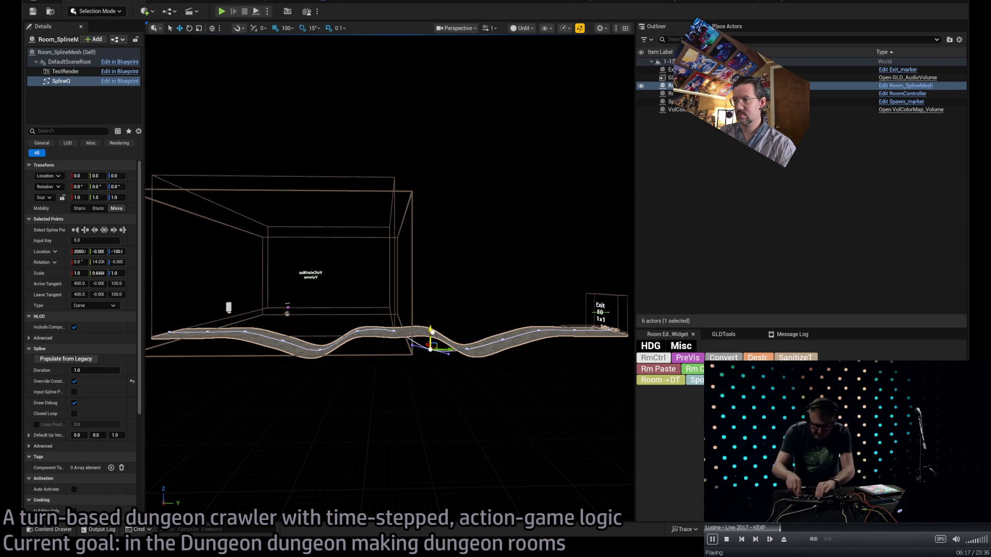
left_click_drag(430, 334, 431, 356)
left_click(356, 331)
left_click_drag(357, 331, 355, 355)
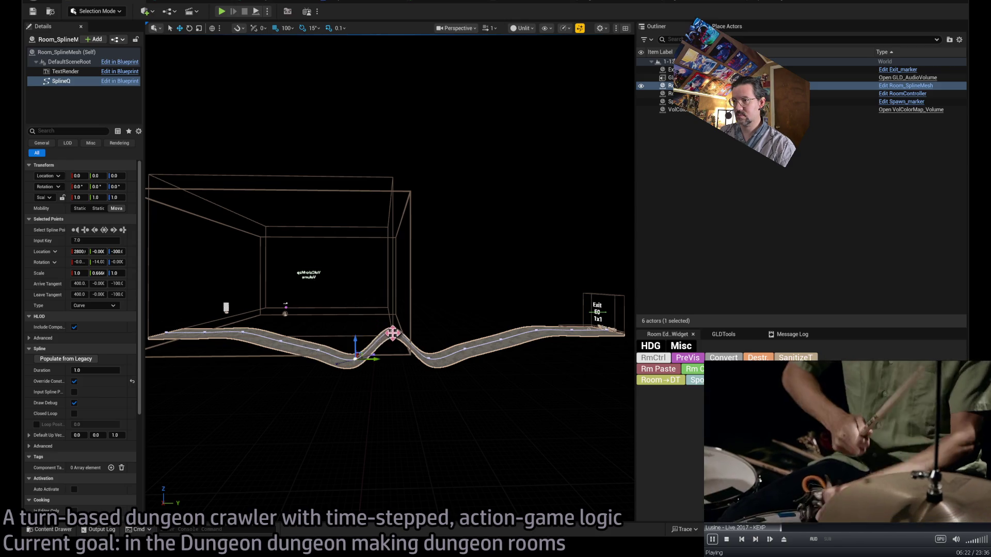
left_click(392, 334)
left_click(404, 338)
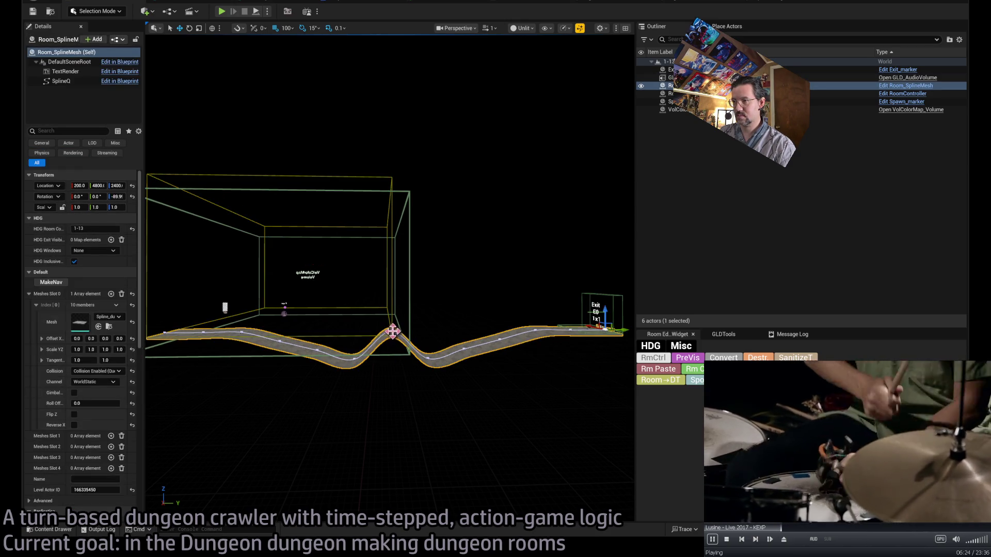
left_click(392, 330)
left_click_drag(392, 331, 424, 404)
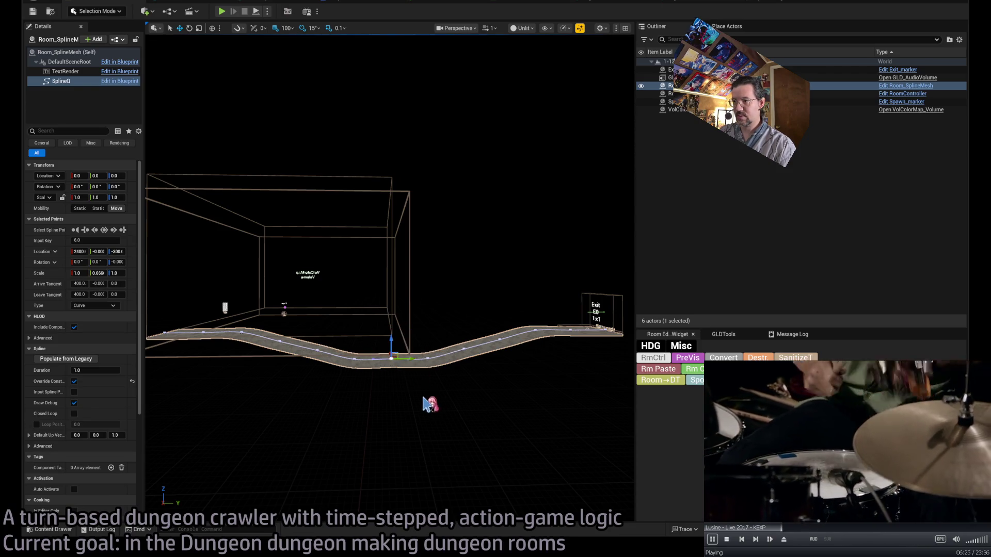
scroll(427, 404, "up", 5)
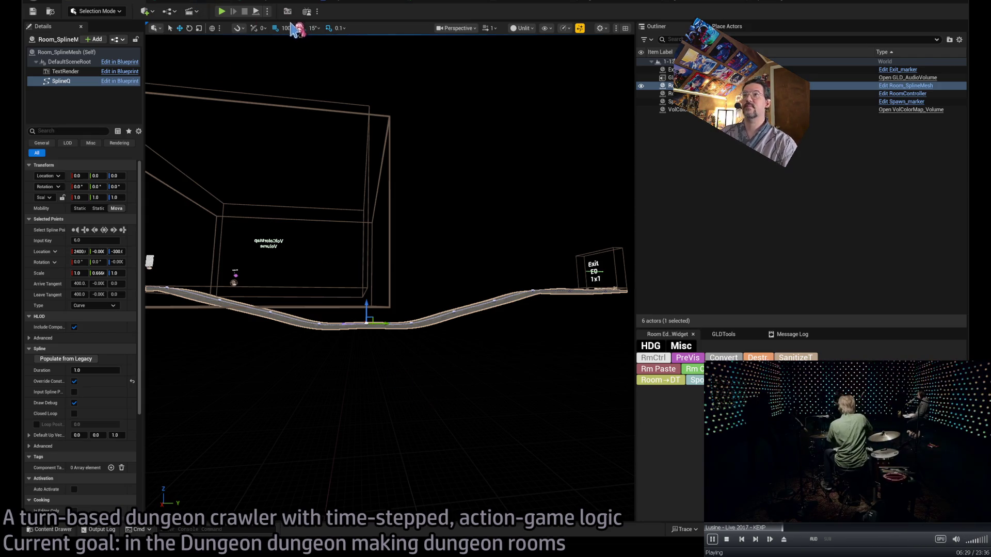
Set grid snap to 50 and raise the spline point at key 5 to -250.
key("bracketleft")
left_click(410, 321)
left_click_drag(410, 304, 410, 298)
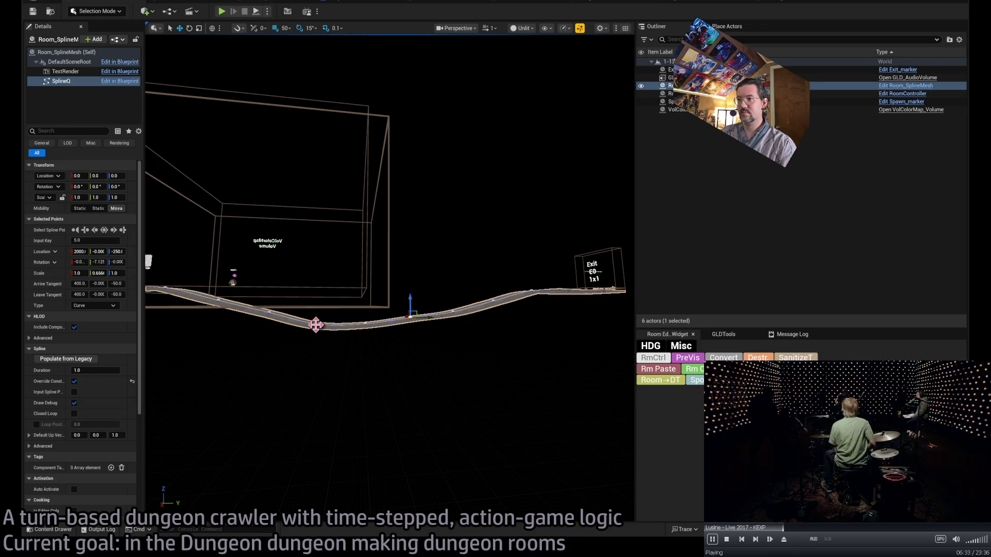
left_click_drag(319, 310, 319, 303)
key("f")
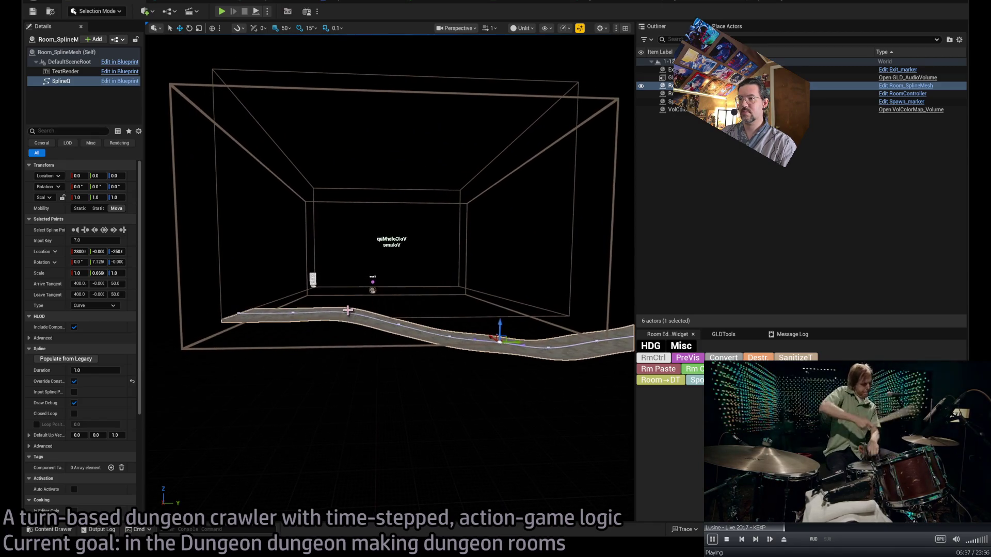
left_click_drag(473, 274, 539, 272)
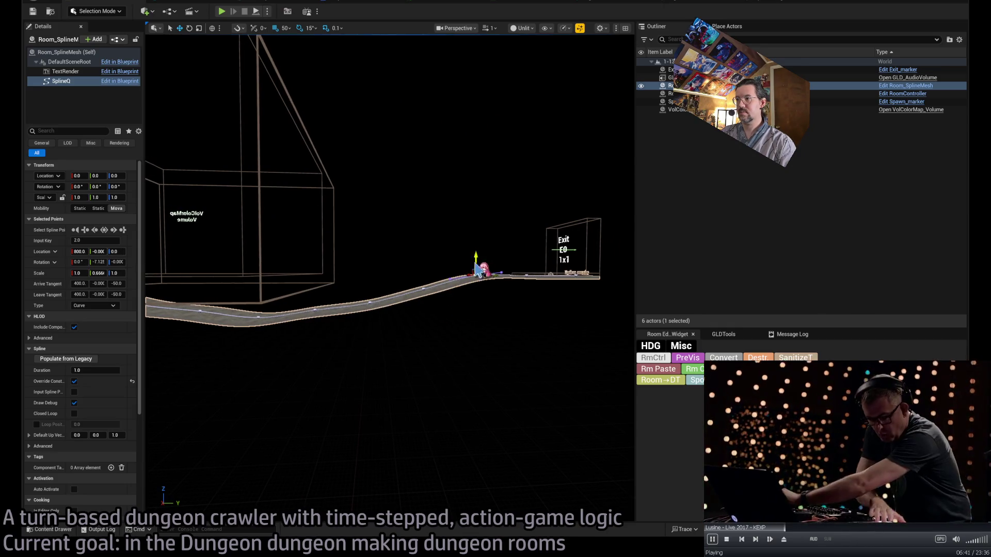
left_click_drag(485, 345, 484, 345)
left_click_drag(163, 339, 163, 339)
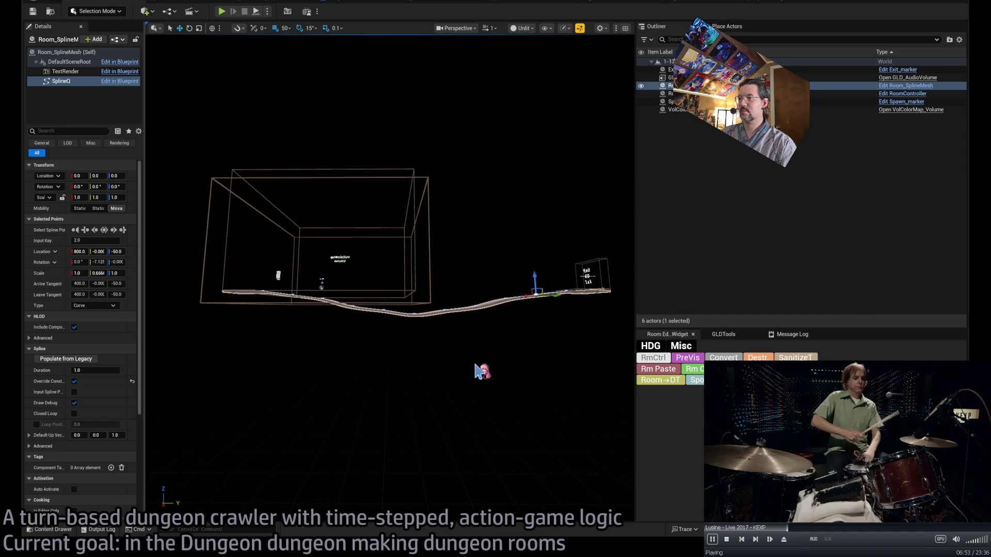
Set snapping to 10 and inspect the spline points at keys 3, 9 and 6.
scroll(499, 300, "up", 4)
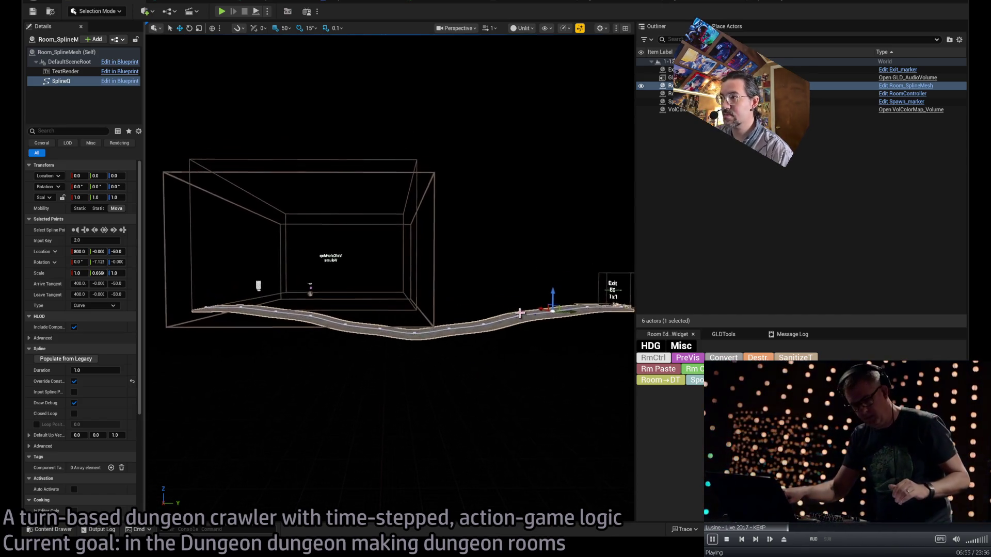
left_click(520, 317)
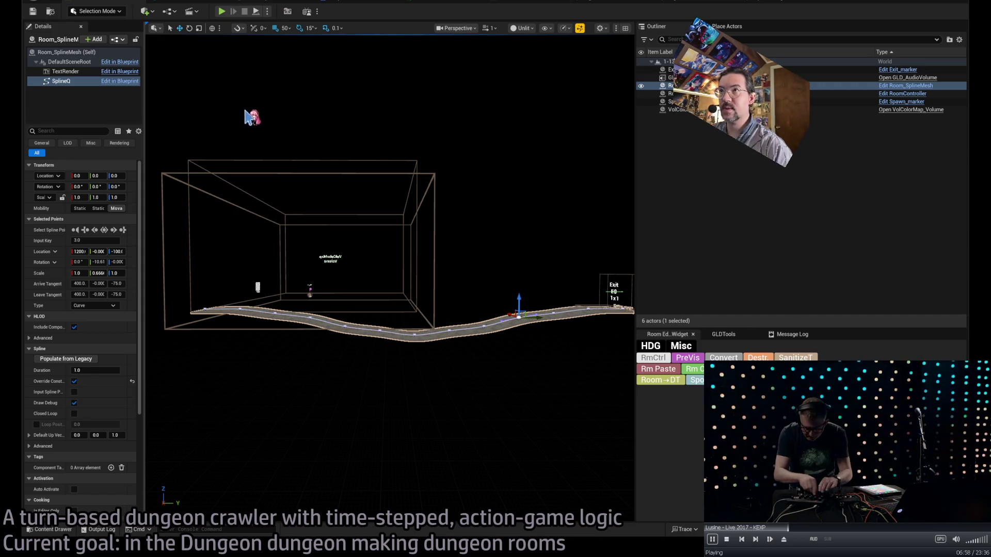
key("bracketleft")
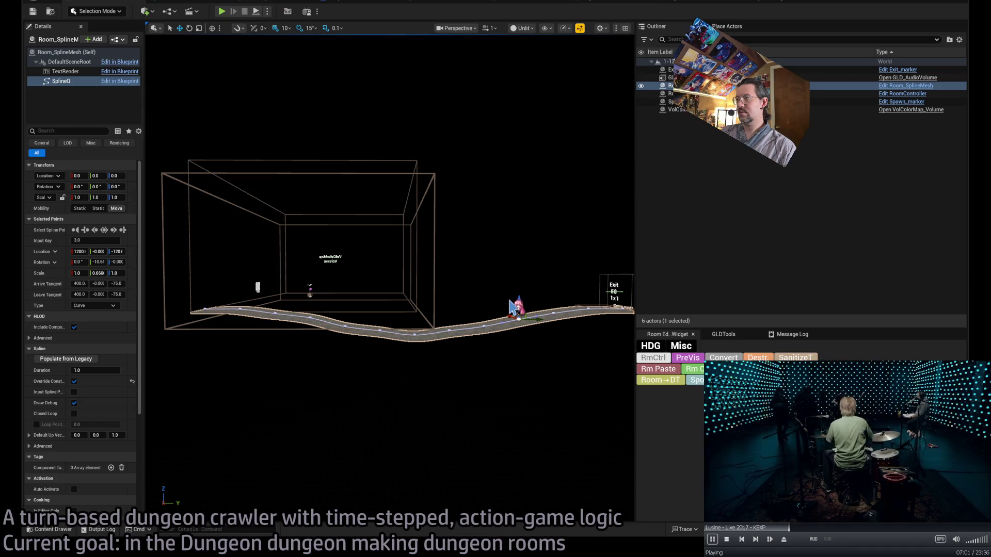
left_click(309, 319)
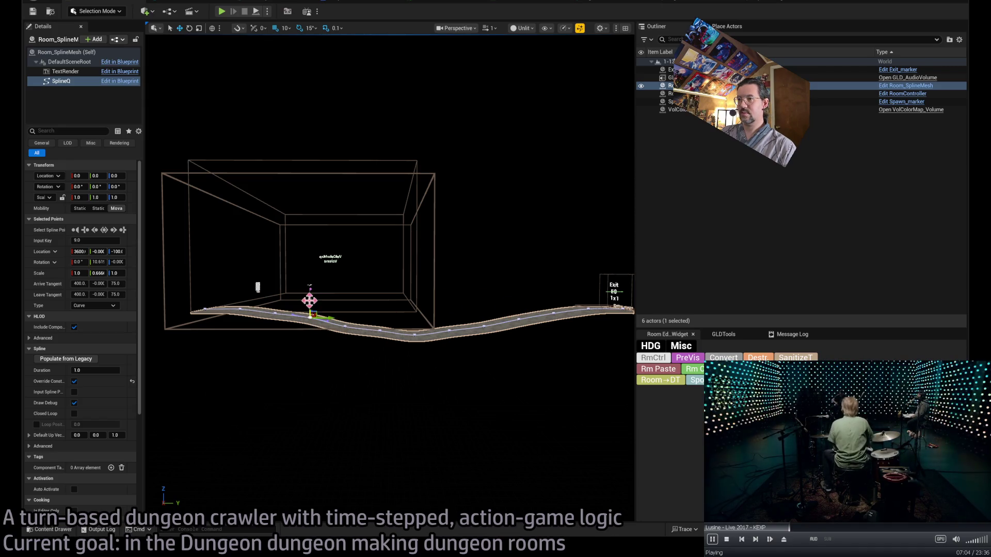
scroll(309, 319, "up", 6)
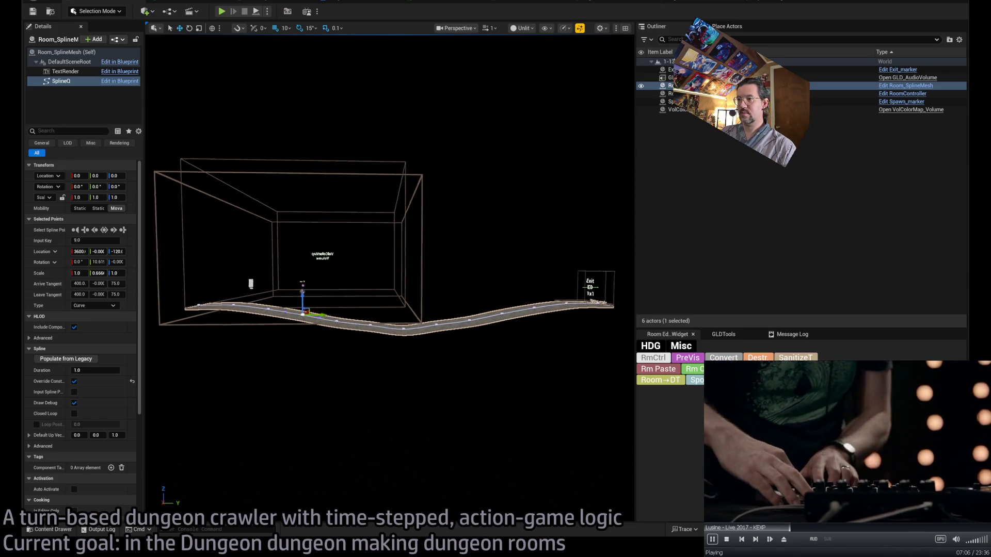
left_click(401, 311)
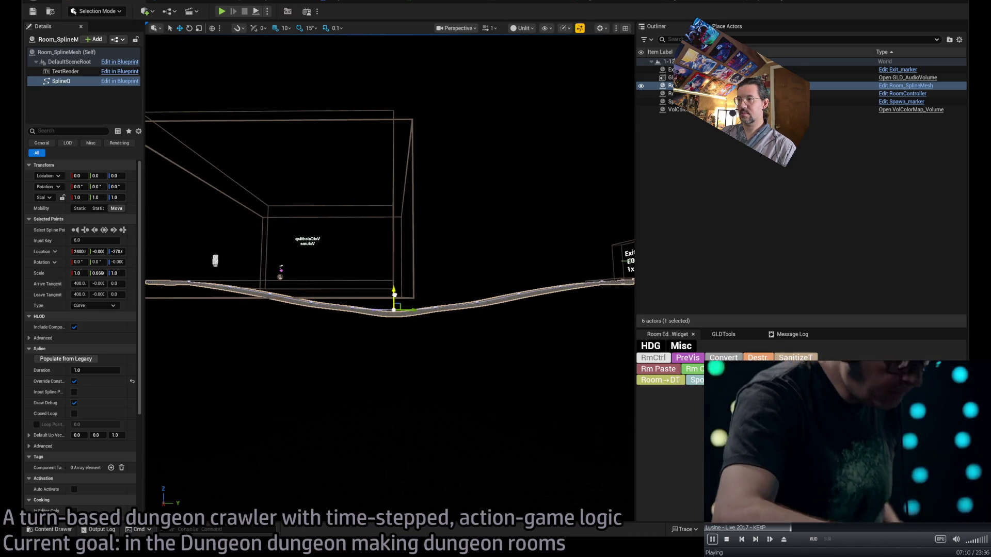
left_click(420, 354)
scroll(420, 354, "down", 5)
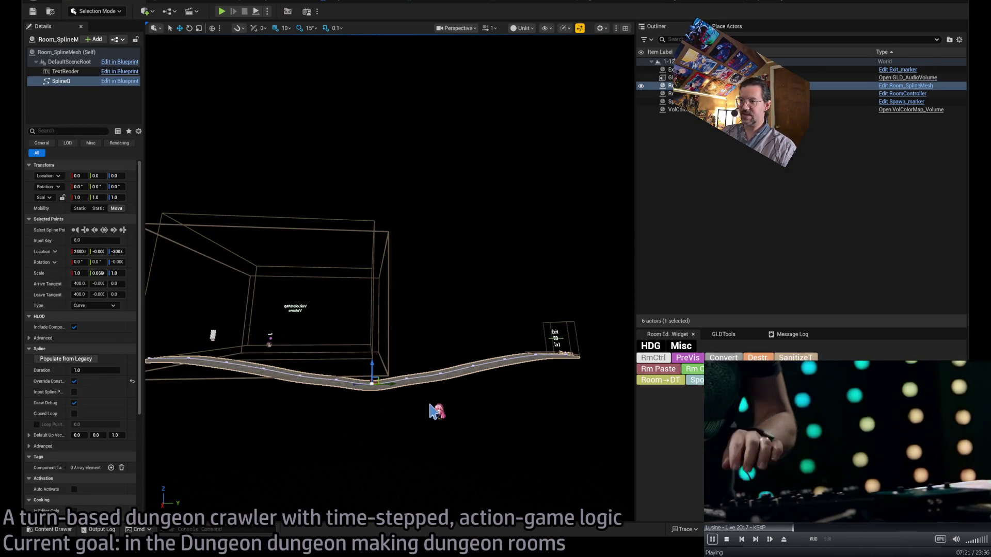
Undo edits to return the X 800 point to height 0, then set grid snap to 50.
key("ctrl+z")
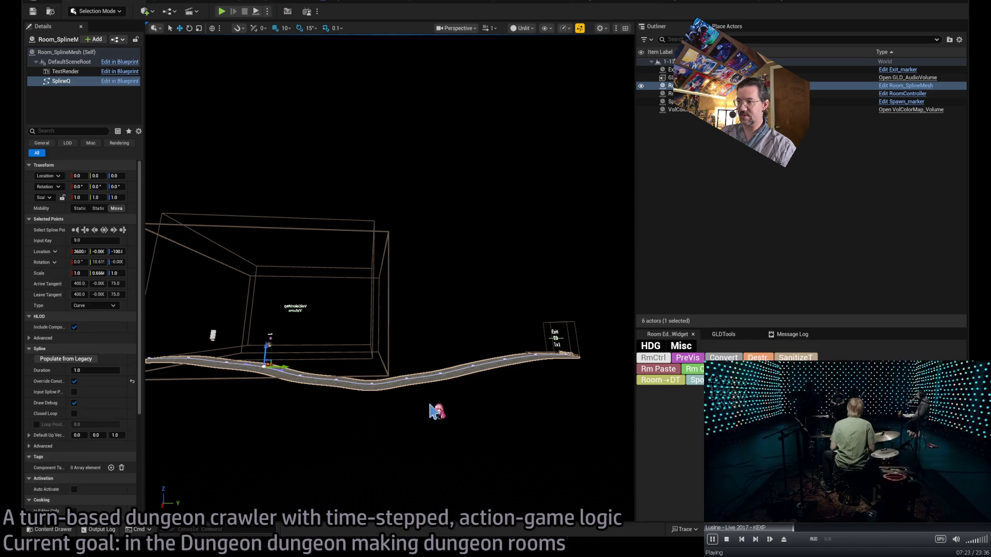
key("ctrl+z")
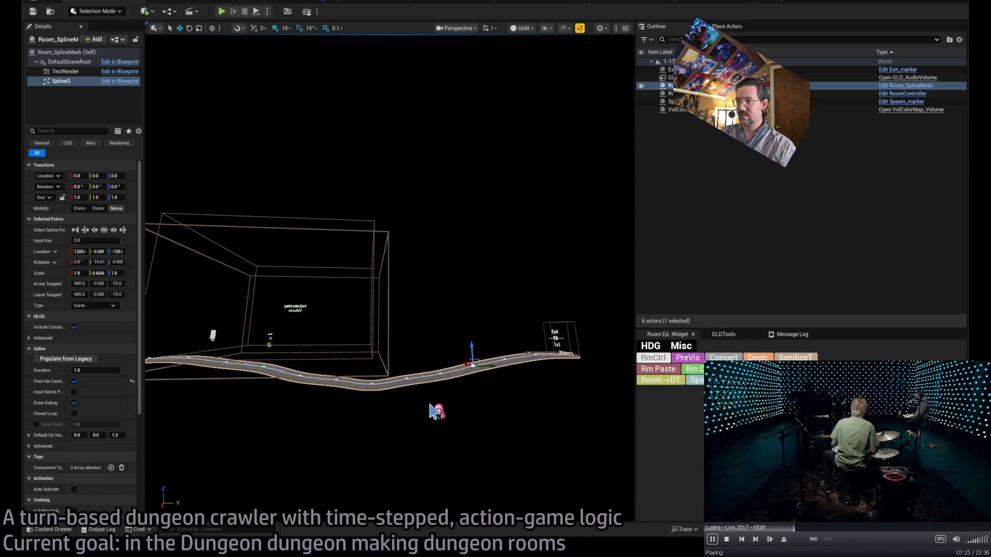
key("ctrl+z")
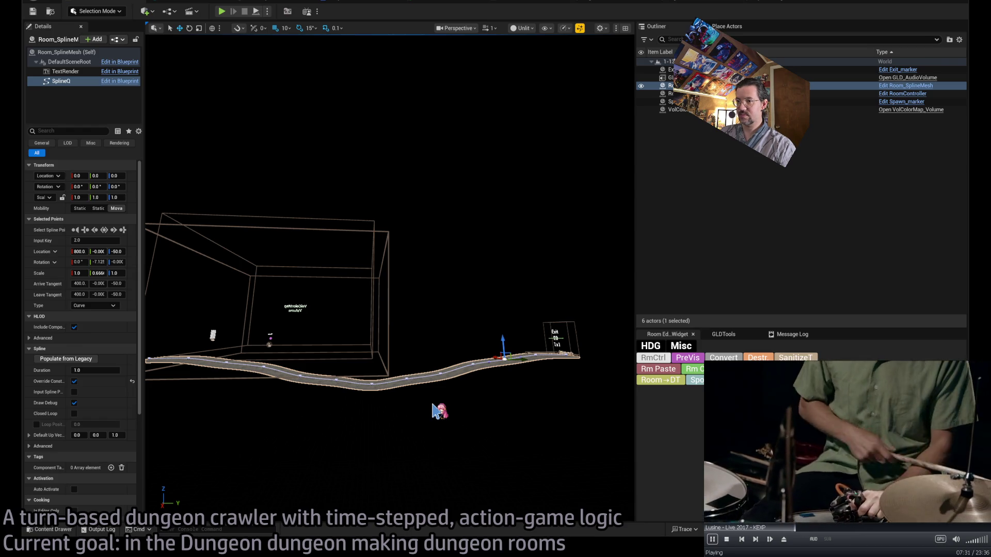
key("ctrl+z")
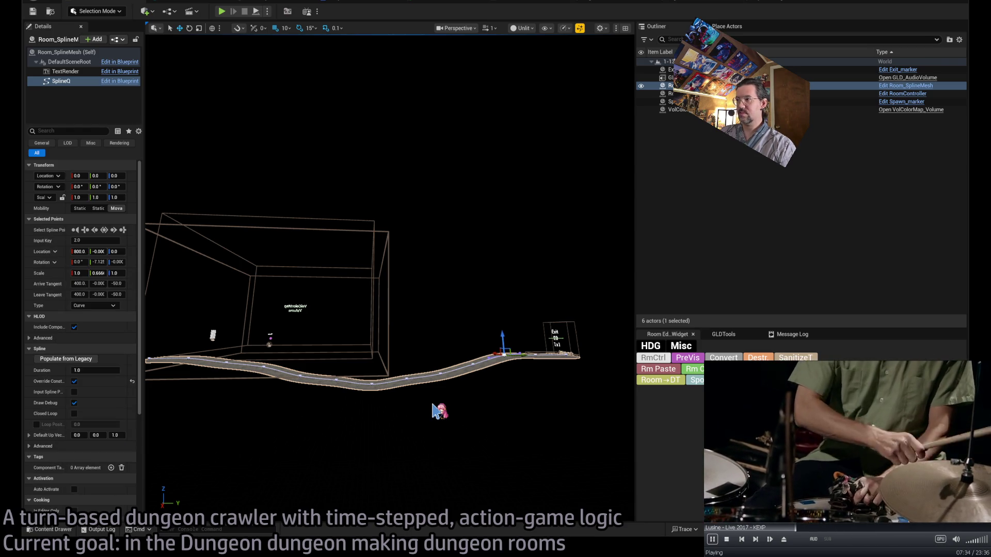
left_click(227, 360)
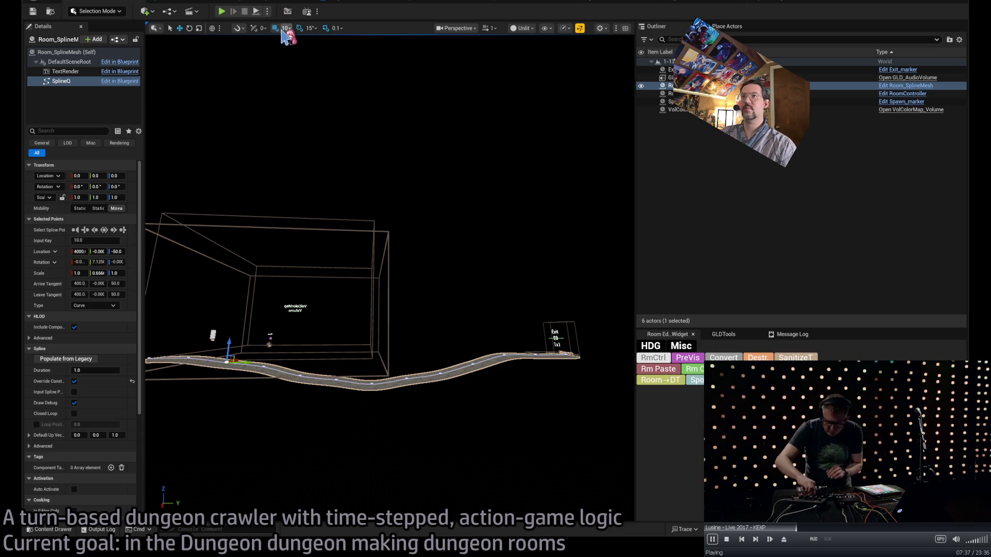
left_click(387, 386)
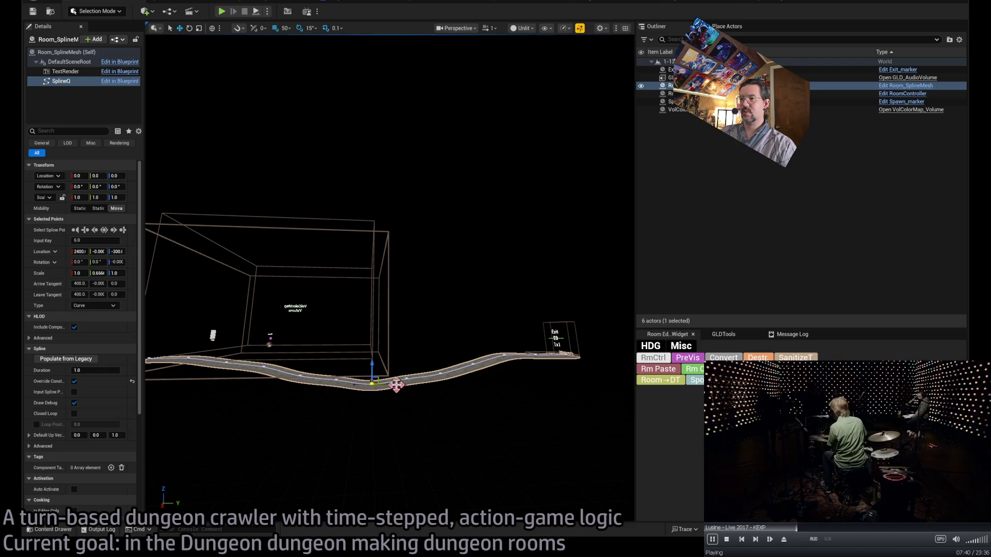
key("f")
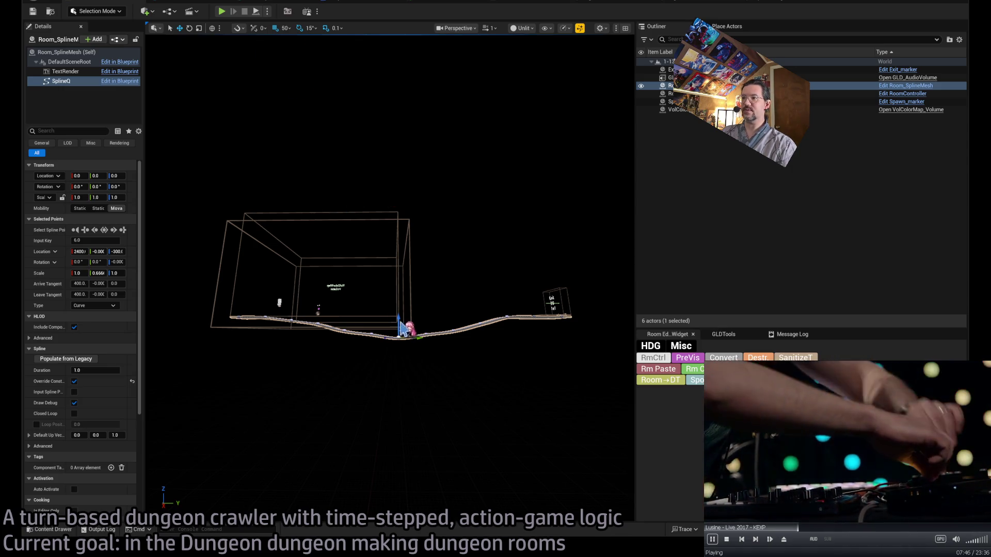
Deepen the dip by lowering its bottom point and spline point 4 to Z -300.
mouse_move(400, 326)
left_mouse_down()
mouse_move(402, 341)
mouse_move(428, 340)
mouse_move(425, 332)
left_mouse_up()
left_click(426, 322)
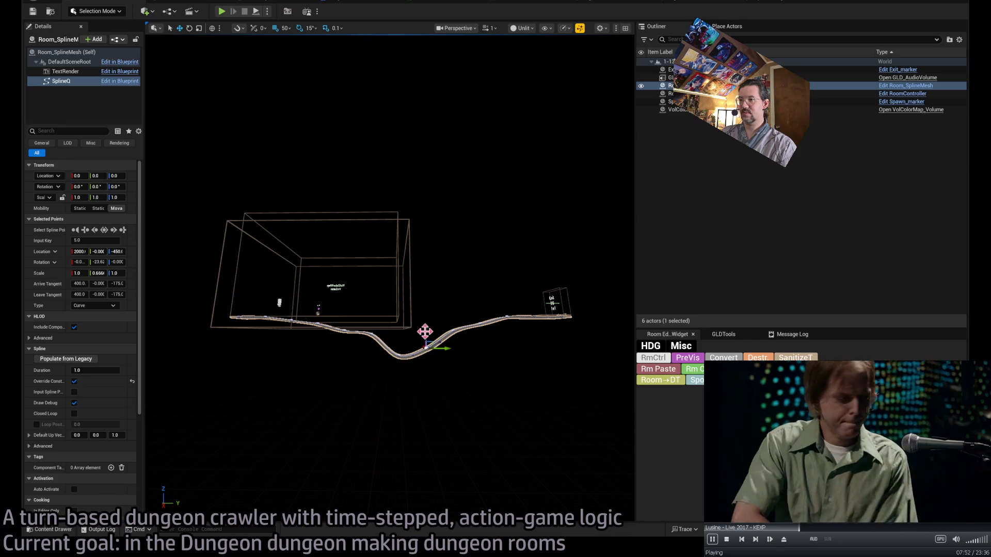
left_click(372, 334)
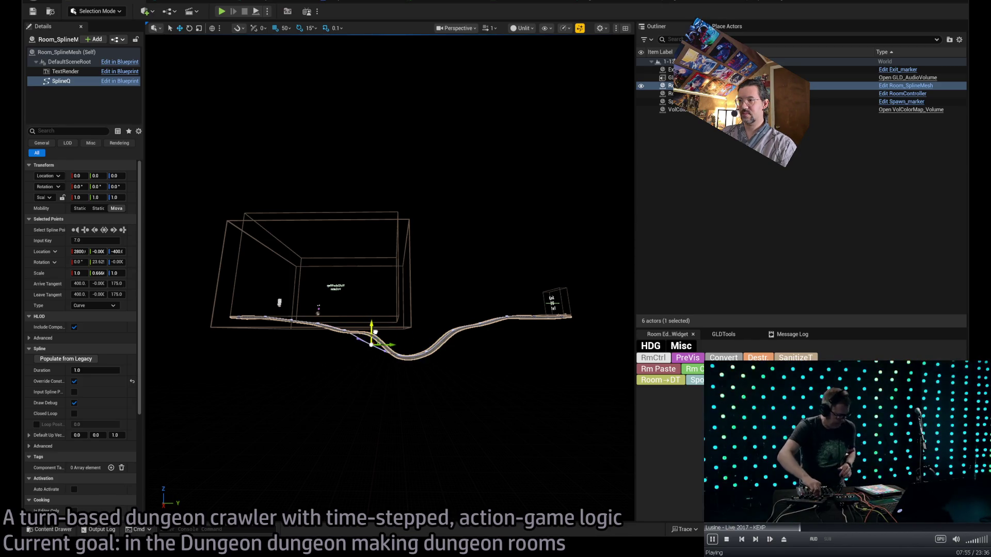
left_click(489, 316)
left_click(453, 330)
left_click_drag(452, 312, 452, 321)
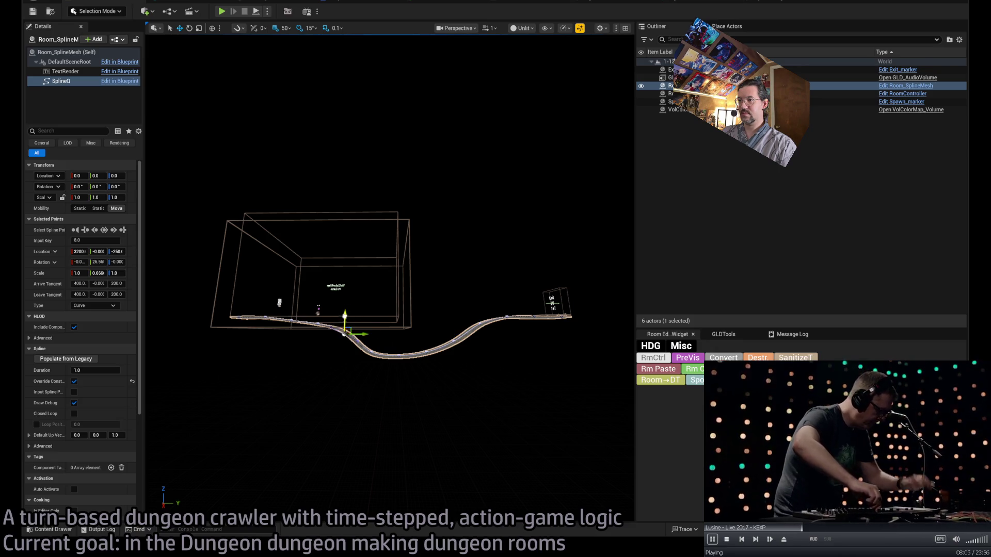
left_click(487, 320)
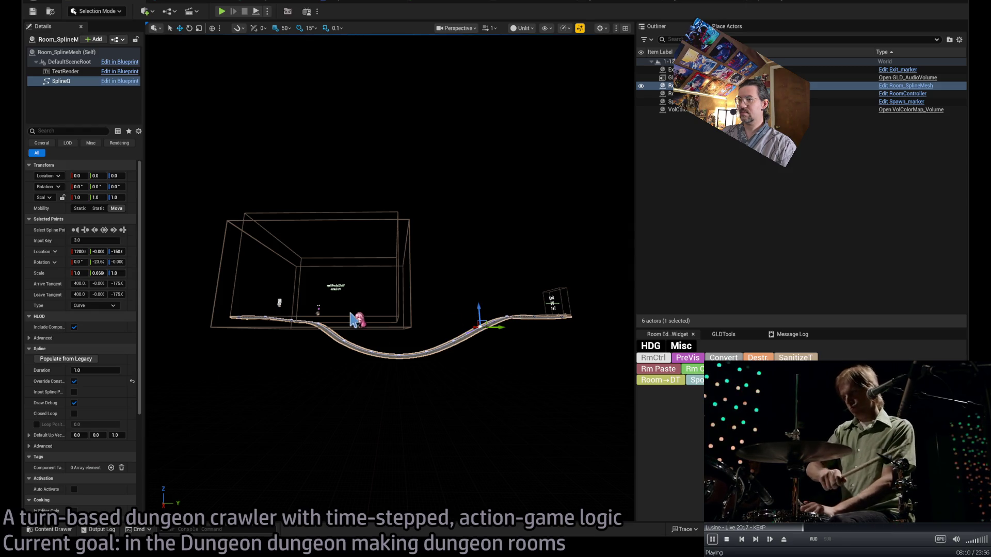
left_click(321, 320)
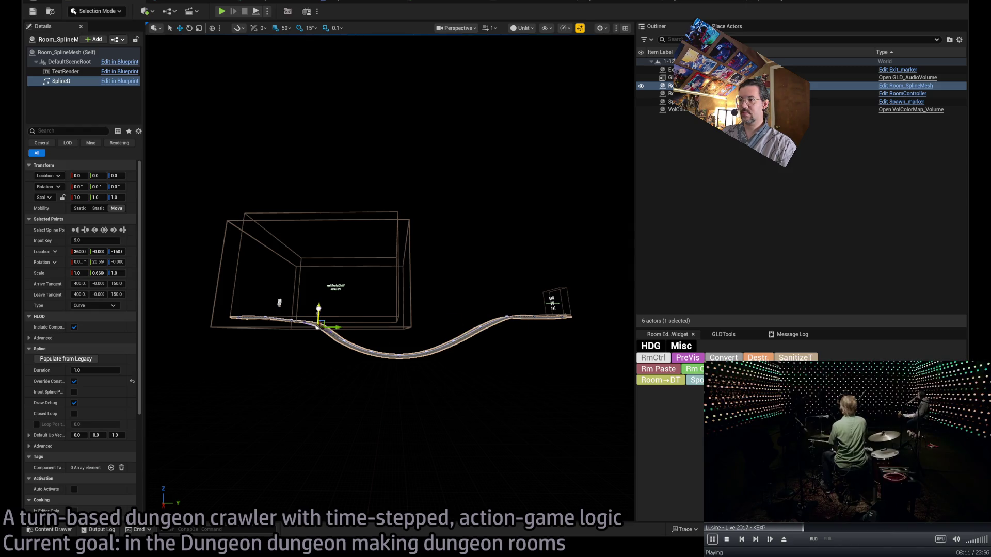
scroll(529, 350, "up", 2)
left_click(518, 319)
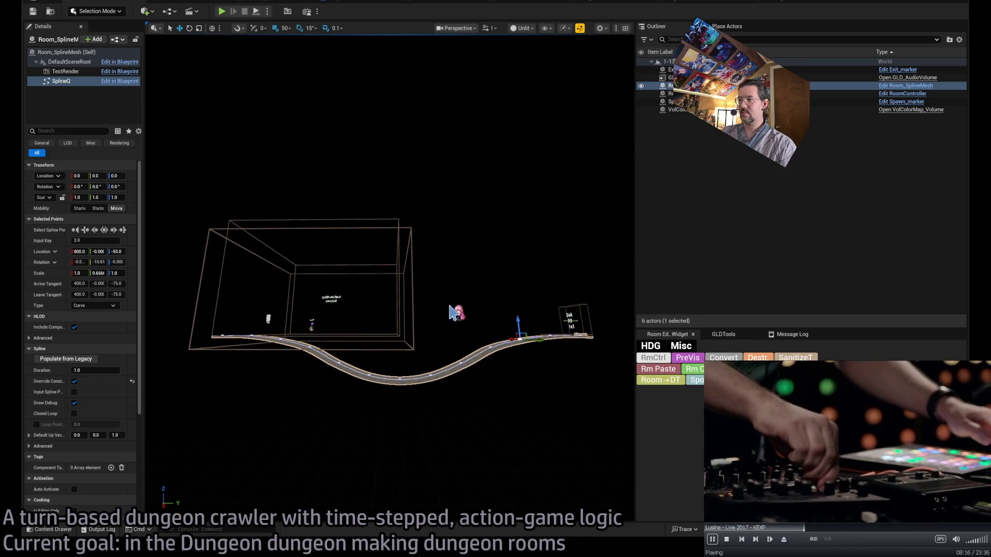
mouse_move(281, 339)
left_mouse_down()
mouse_move(330, 333)
mouse_move(276, 333)
mouse_move(266, 302)
mouse_move(245, 302)
mouse_move(228, 285)
left_mouse_up()
Frame the curved floor spline and move the view inside the room.
key("f")
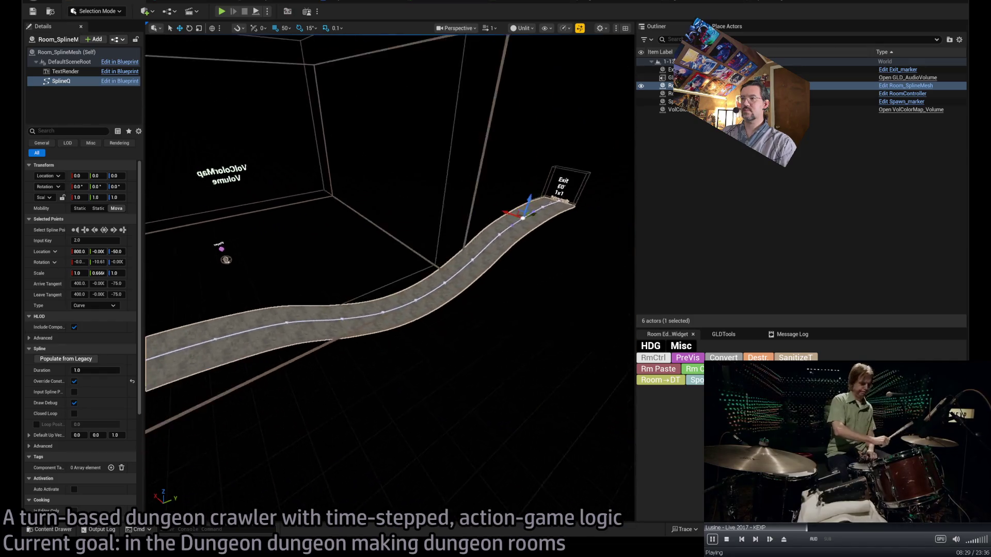
left_click(503, 339)
left_click(527, 244)
key("f")
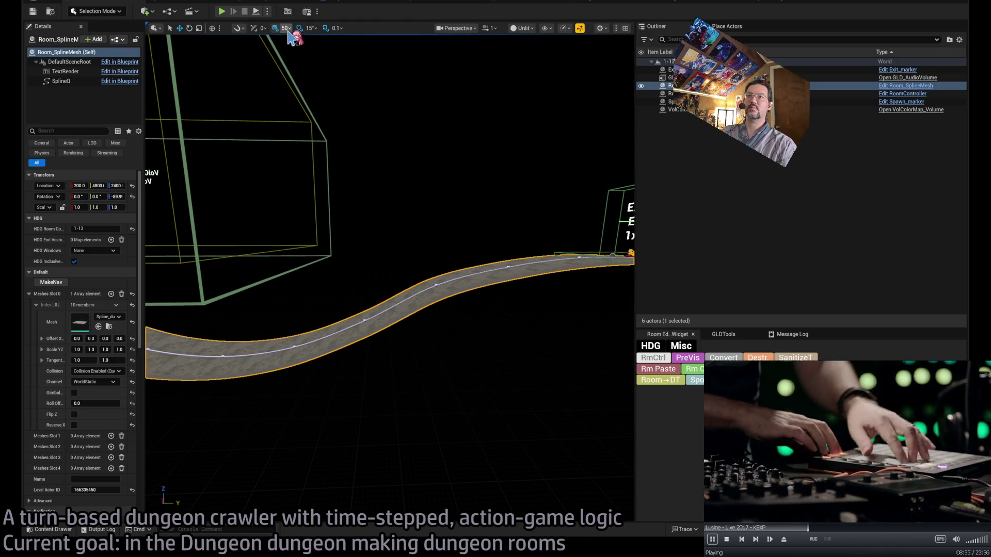
left_click(509, 265)
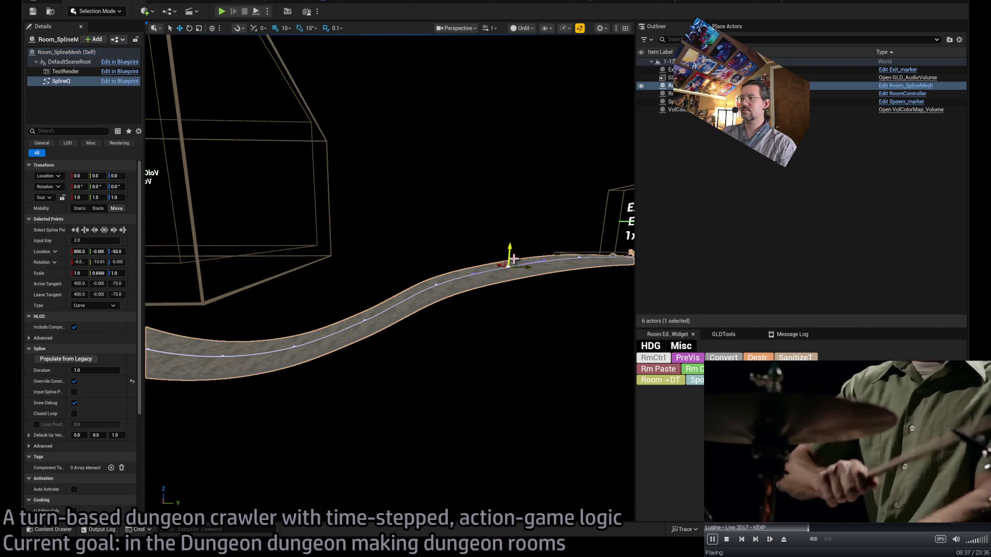
left_click(571, 376)
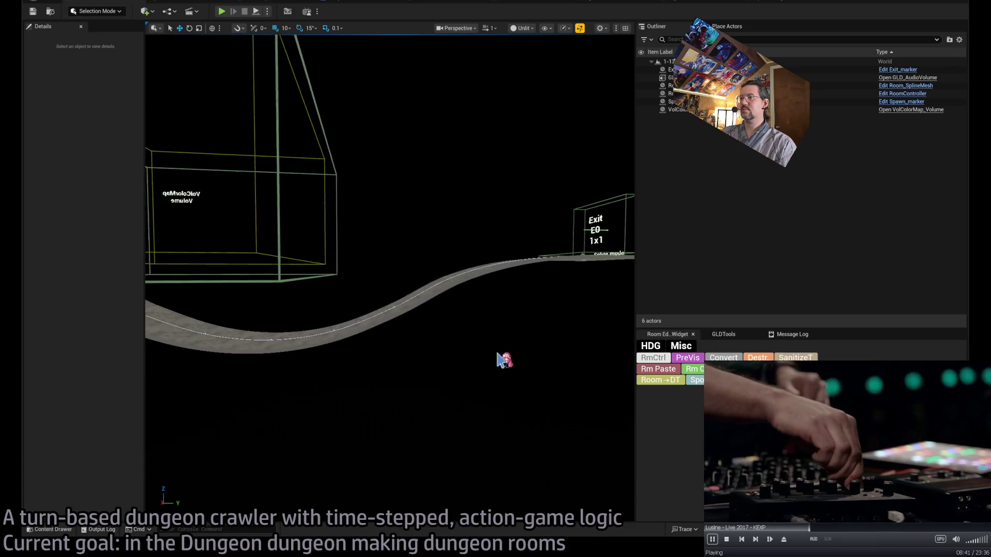
left_click(462, 274)
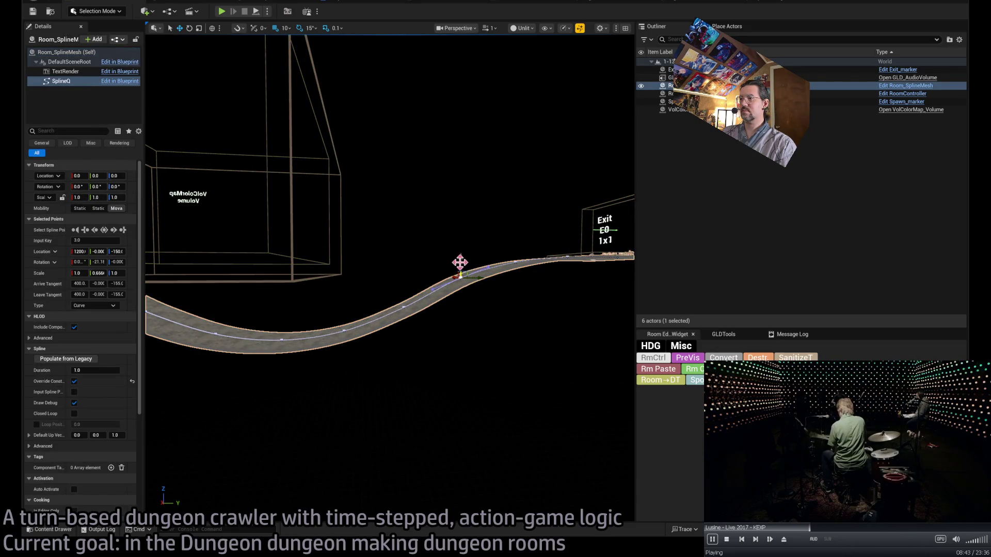
left_click(497, 360)
mouse_move(498, 360)
left_mouse_down()
mouse_move(475, 361)
mouse_move(454, 343)
mouse_move(463, 311)
left_mouse_up()
Lower the spline point at key 9.0 to Z -160 and widen the 3D viewport.
left_click(465, 334)
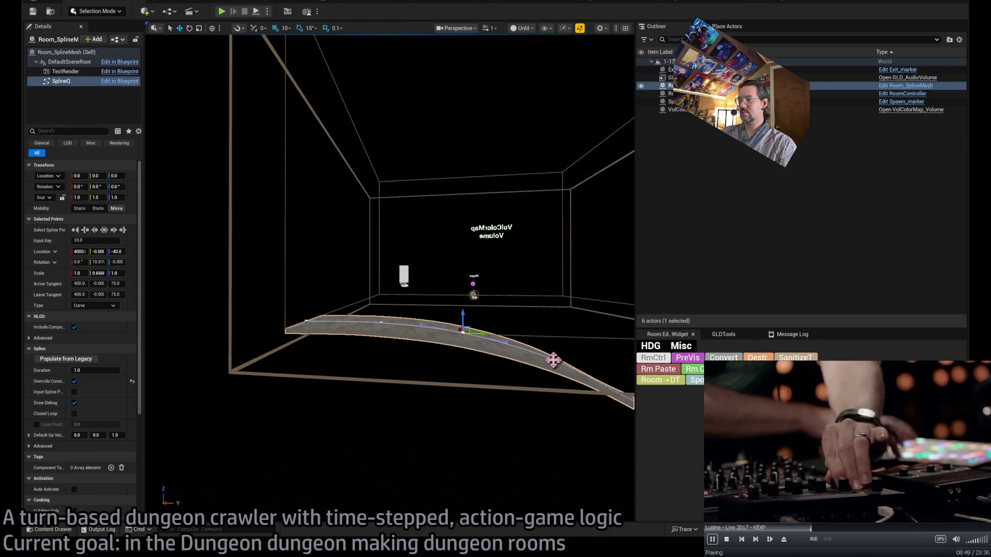
left_click_drag(552, 339, 552, 345)
left_click_drag(423, 330, 423, 352)
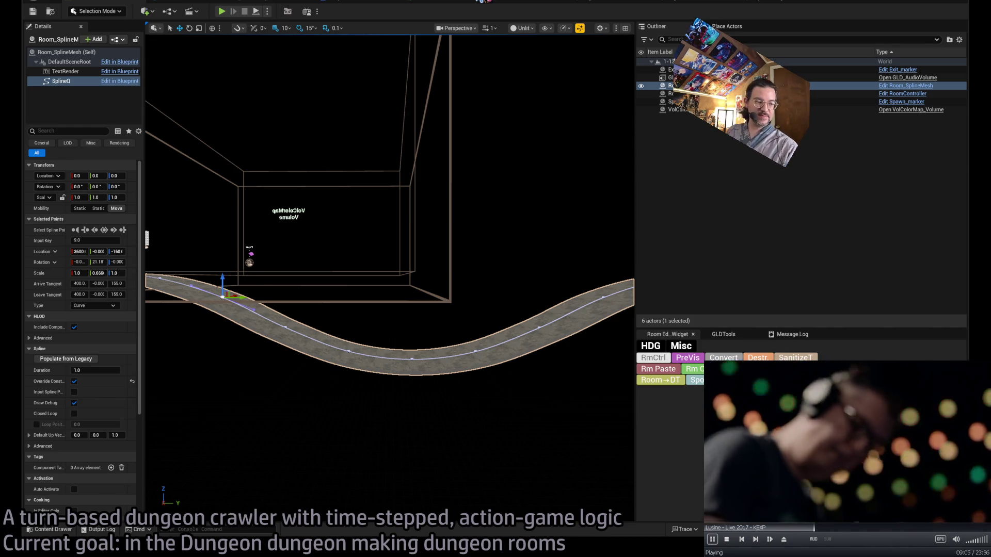
mouse_move(503, 256)
left_mouse_down()
mouse_move(609, 235)
mouse_move(833, 250)
left_mouse_up()
mouse_move(785, 272)
left_mouse_down()
mouse_move(785, 309)
mouse_move(536, 310)
mouse_move(560, 372)
left_mouse_up()
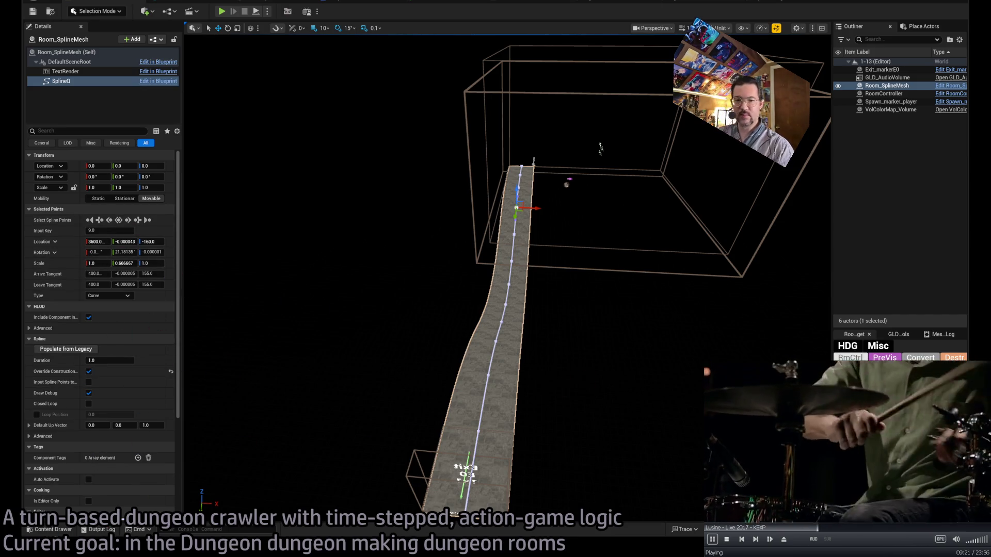
Create and open a new folder named 1-13 inside the Mansion folder, then select the floor spline actor.
key("ctrl+space")
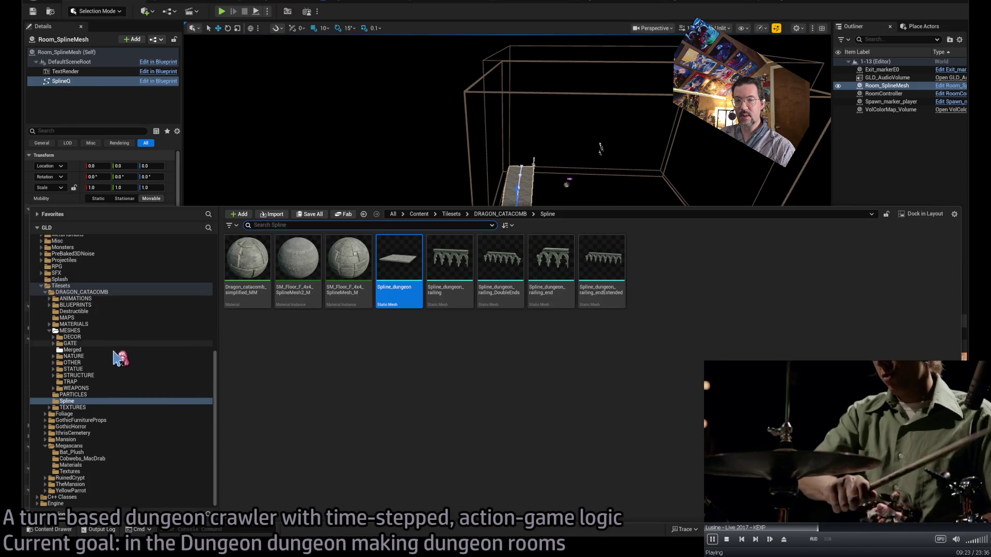
scroll(120, 356, "up", 5)
left_click(76, 376)
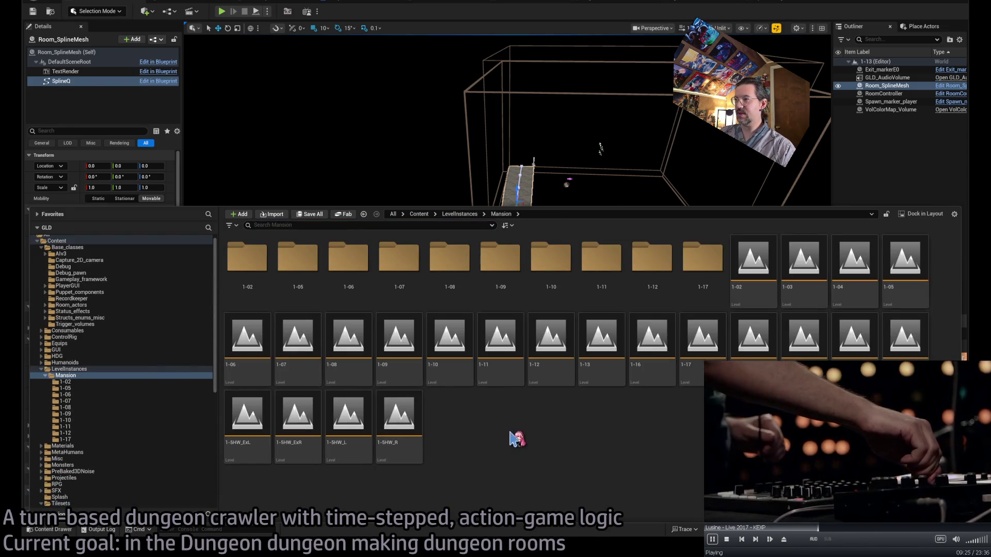
key("ctrl+shift+n")
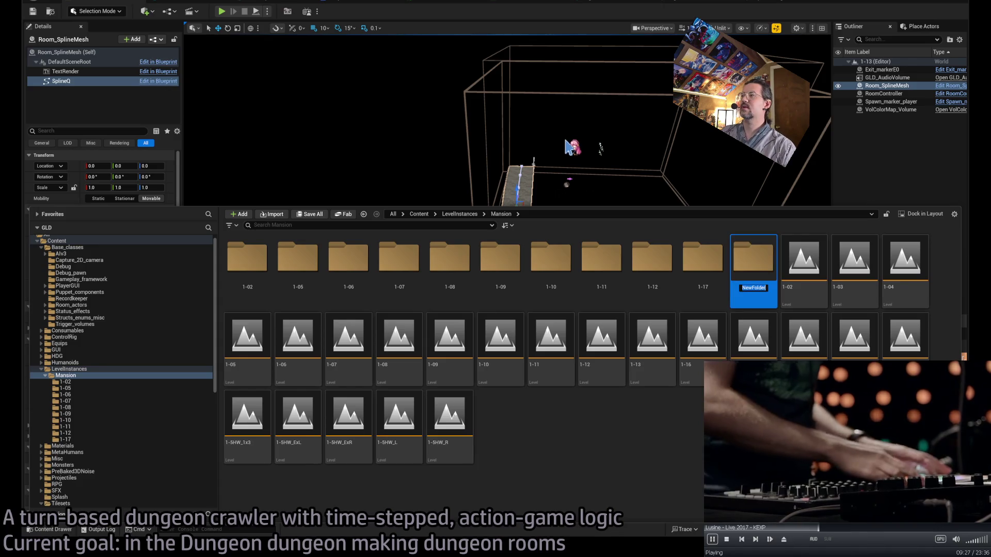
type("1-13")
key("Return")
double_click(686, 289)
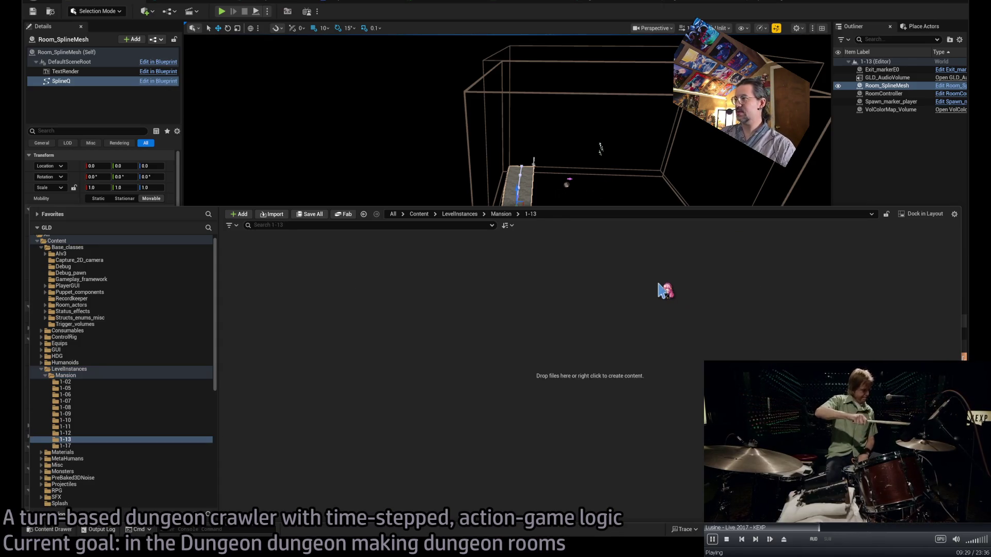
key("ctrl+space")
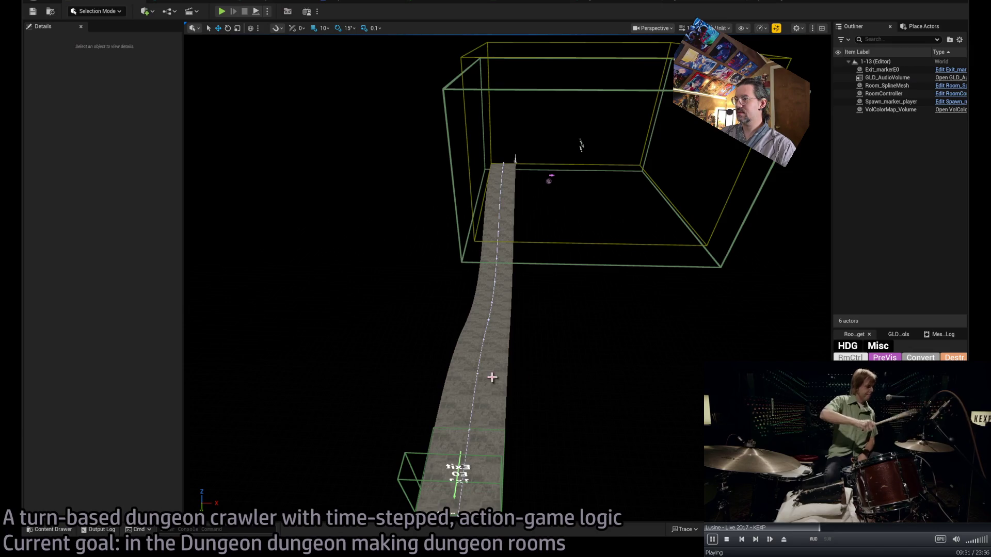
left_click(66, 52)
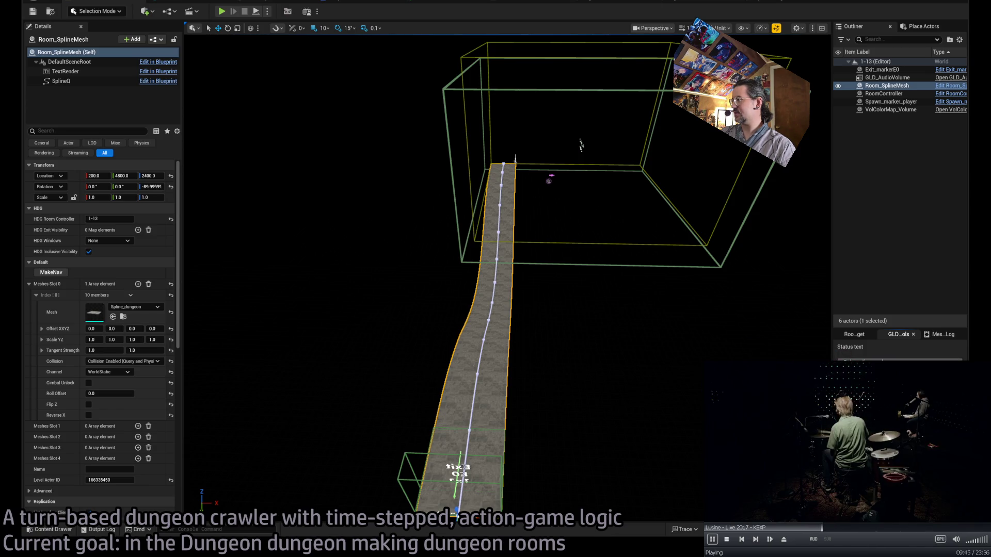
key("f")
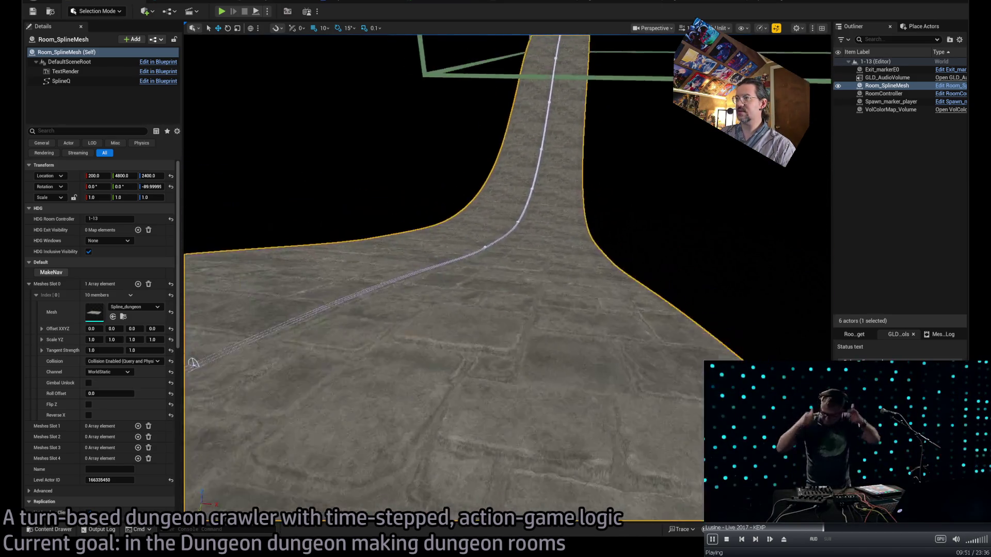
scroll(126, 391, "down", 2)
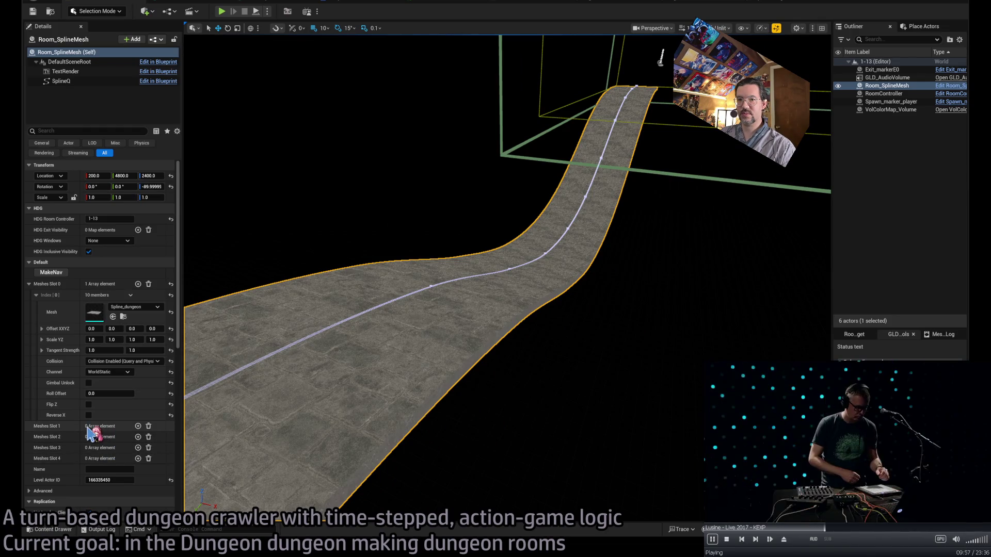
scroll(98, 436, "down", 3)
left_click(29, 414)
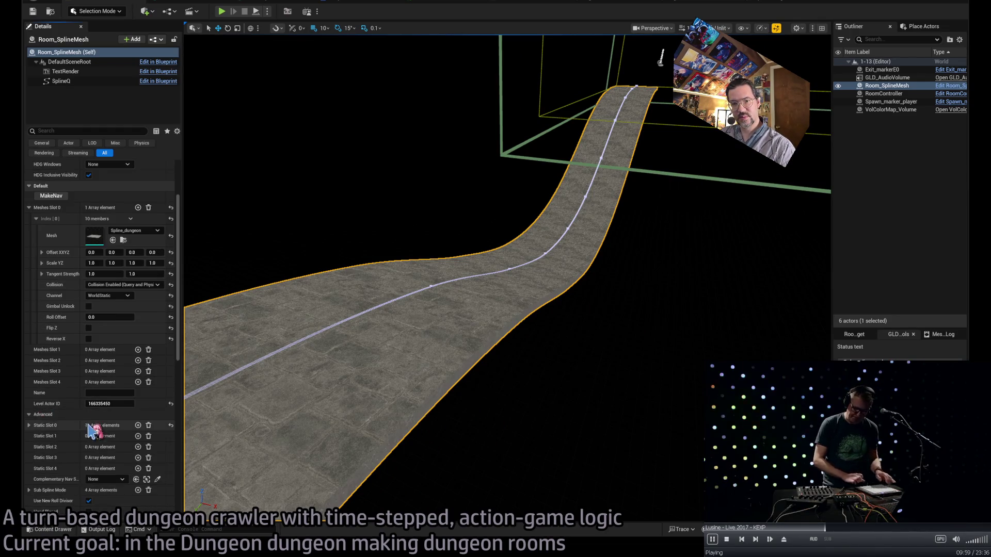
scroll(84, 418, "down", 2)
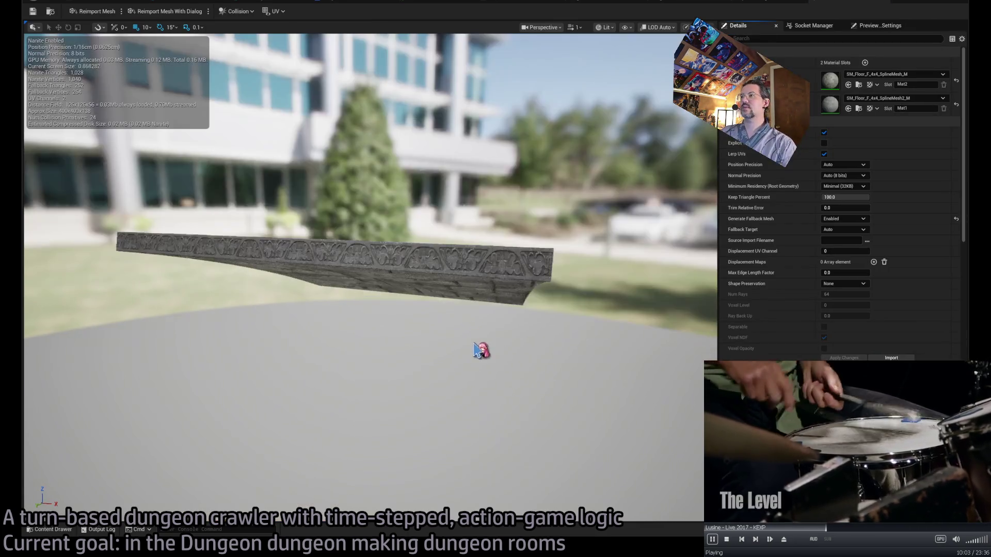
mouse_move(478, 350)
left_mouse_down()
mouse_move(516, 336)
mouse_move(522, 310)
mouse_move(532, 325)
mouse_move(531, 310)
mouse_move(500, 301)
mouse_move(527, 253)
left_mouse_up()
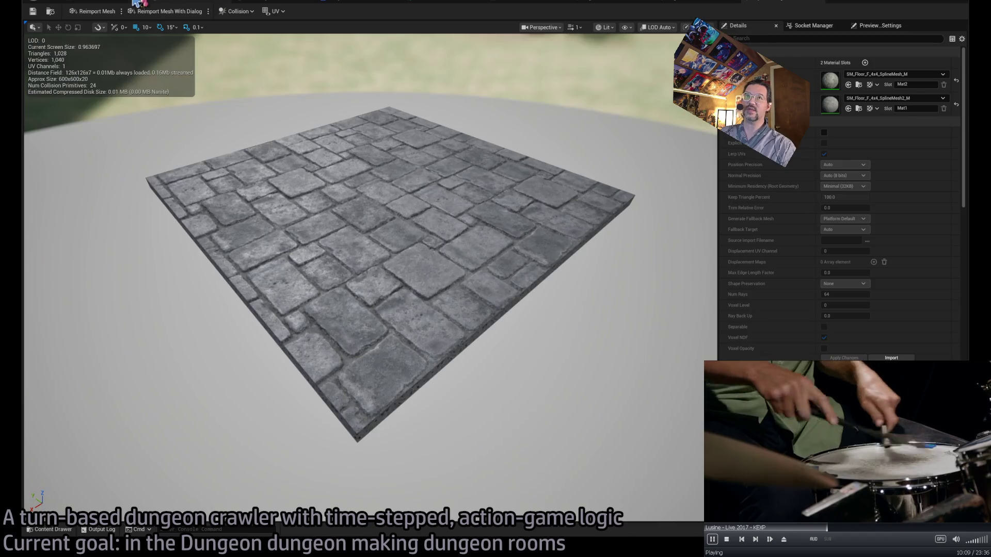
left_click(860, 4)
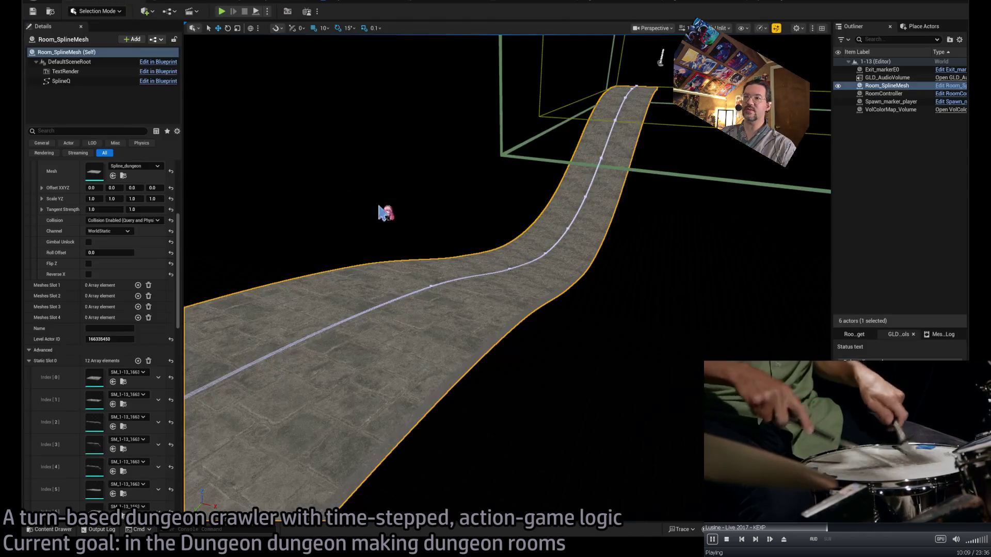
mouse_move(658, 324)
left_mouse_down()
mouse_move(651, 317)
mouse_move(658, 324)
left_mouse_up()
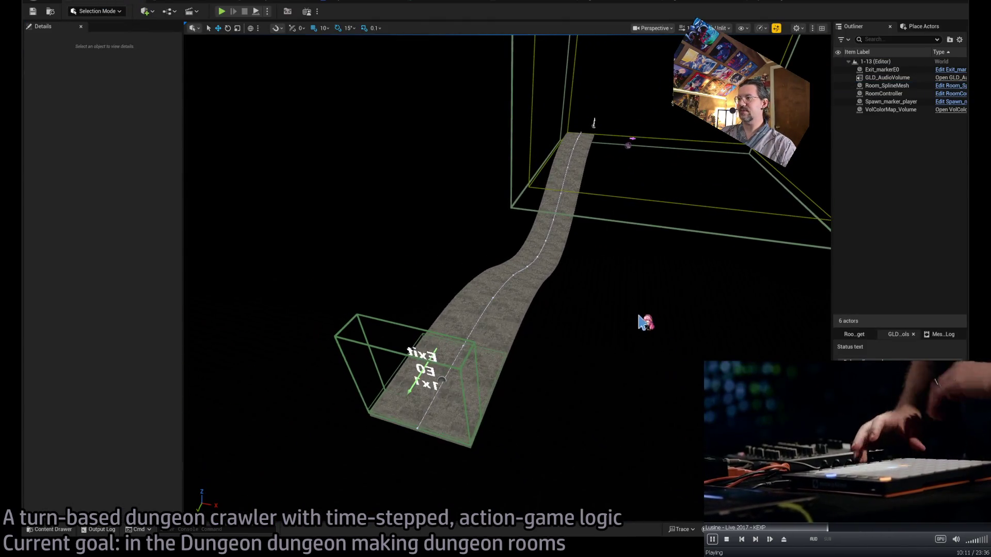
Reselect the original floor strip and set the grid snap to 100 units.
left_click(509, 327)
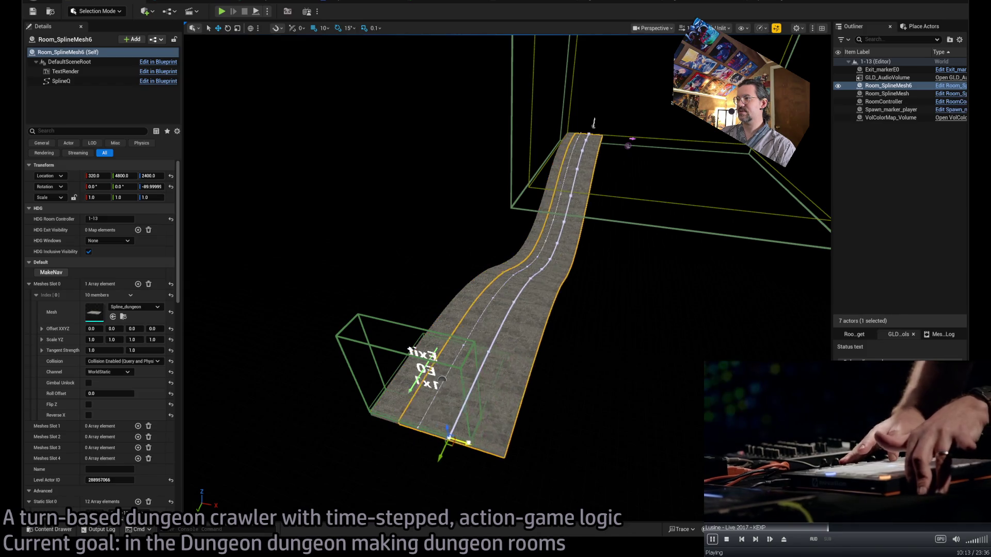
key("Escape")
key("ctrl+z")
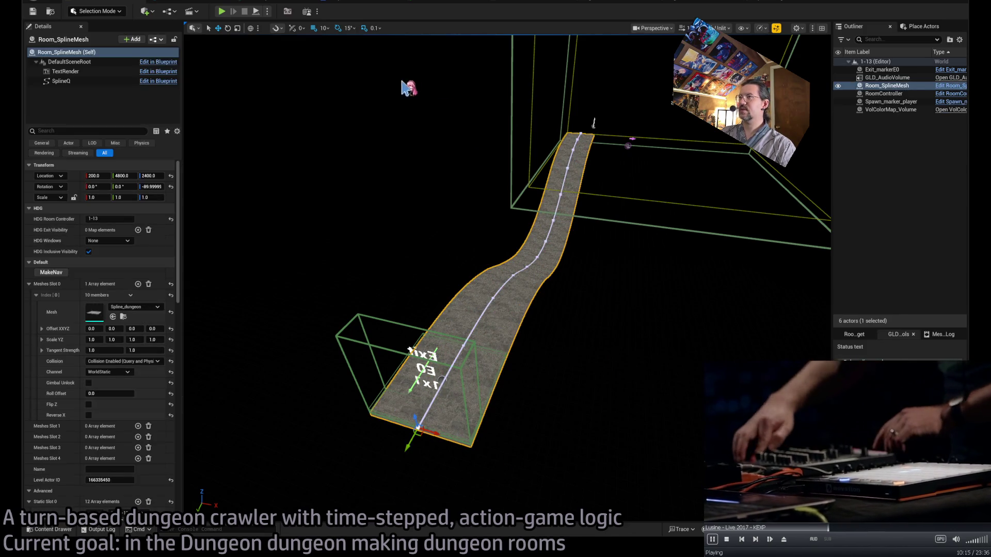
key("bracketright")
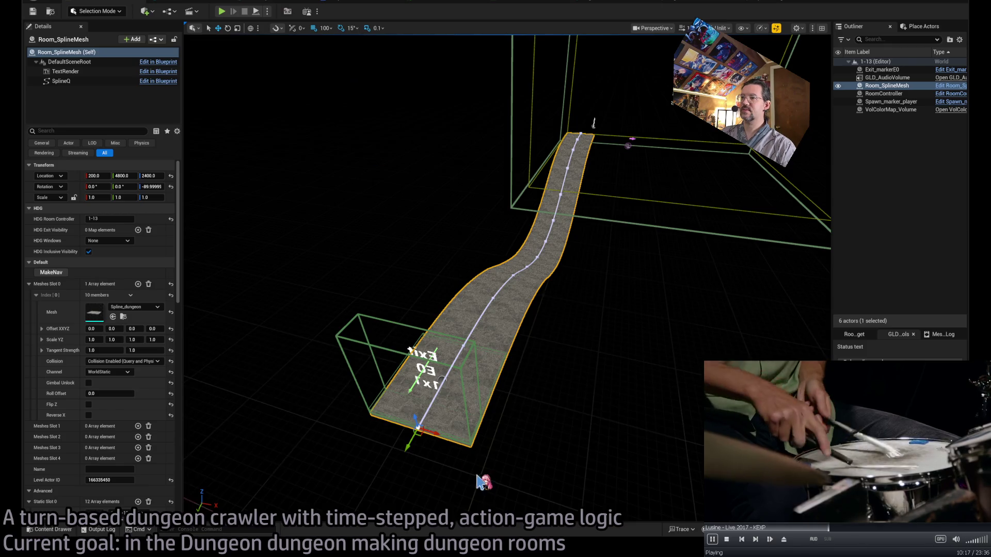
Alt-drag floor strip copies 400 units apart out to X 2200, then undo the extra copies.
left_click_drag(431, 429, 670, 493)
key("f")
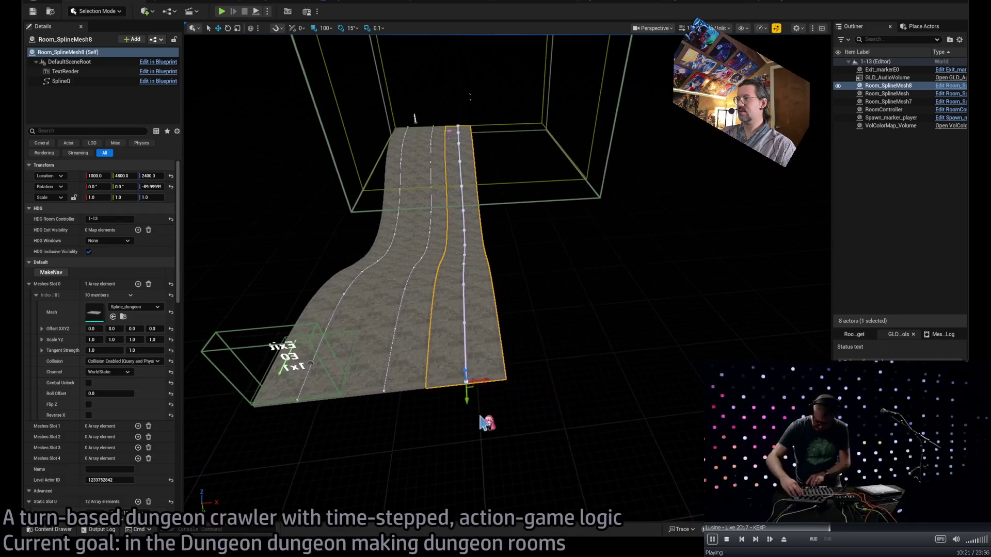
left_click_drag(483, 379, 639, 372)
key("f")
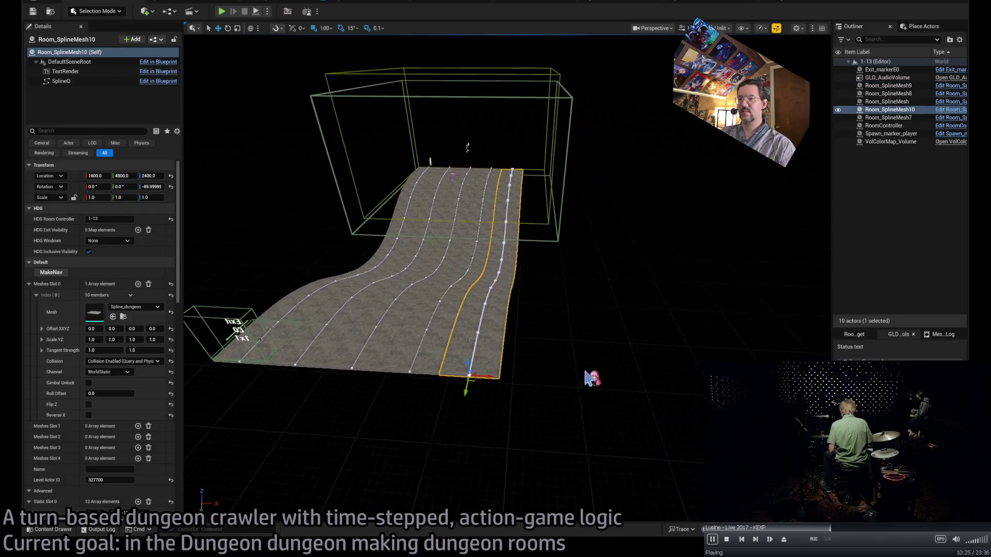
left_click_drag(484, 372, 526, 377)
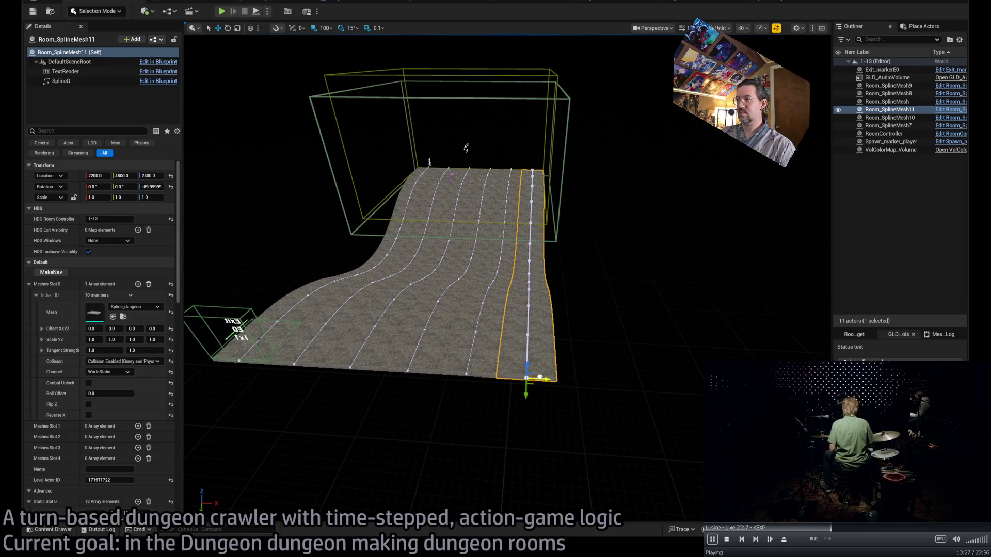
key("f")
mouse_move(506, 278)
left_mouse_down()
mouse_move(485, 289)
mouse_move(464, 279)
mouse_move(387, 217)
mouse_move(561, 356)
mouse_move(563, 382)
mouse_move(547, 366)
left_mouse_up()
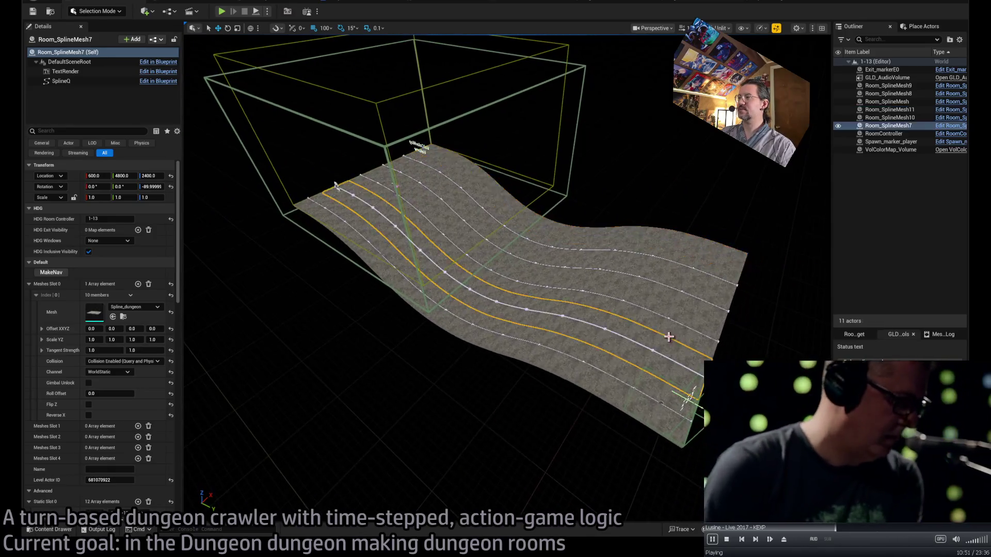
key("ctrl+z")
key("ctrl+z")
key("ctrl+z")
key("ctrl+z")
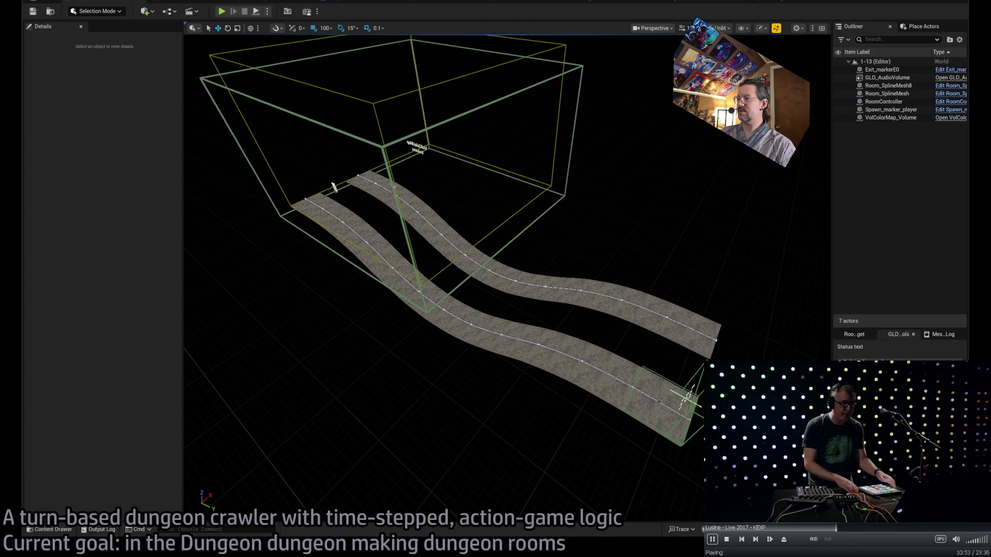
key("ctrl+z")
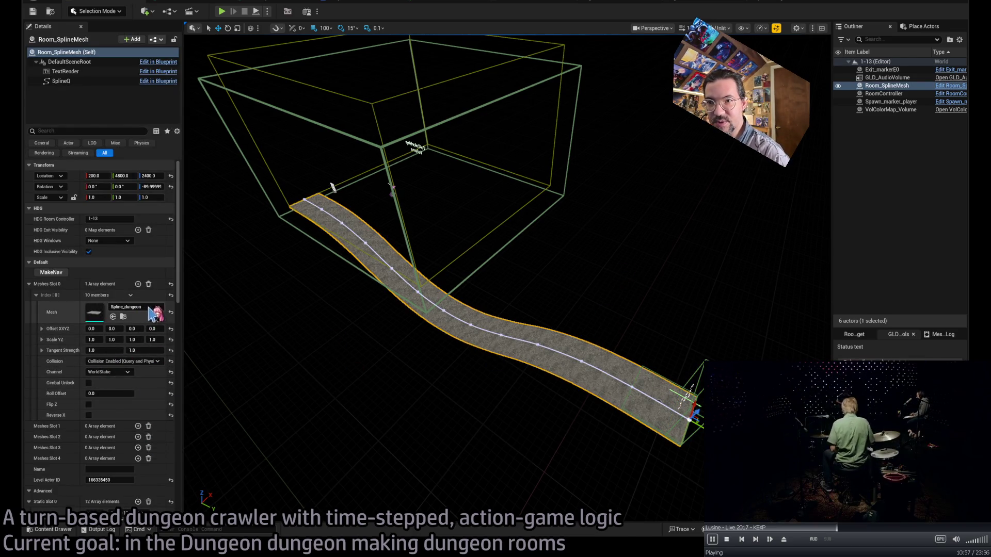
Zoom in on the remaining floor strip and start adding entries to Meshes Slot 0.
scroll(150, 480, "down", 3)
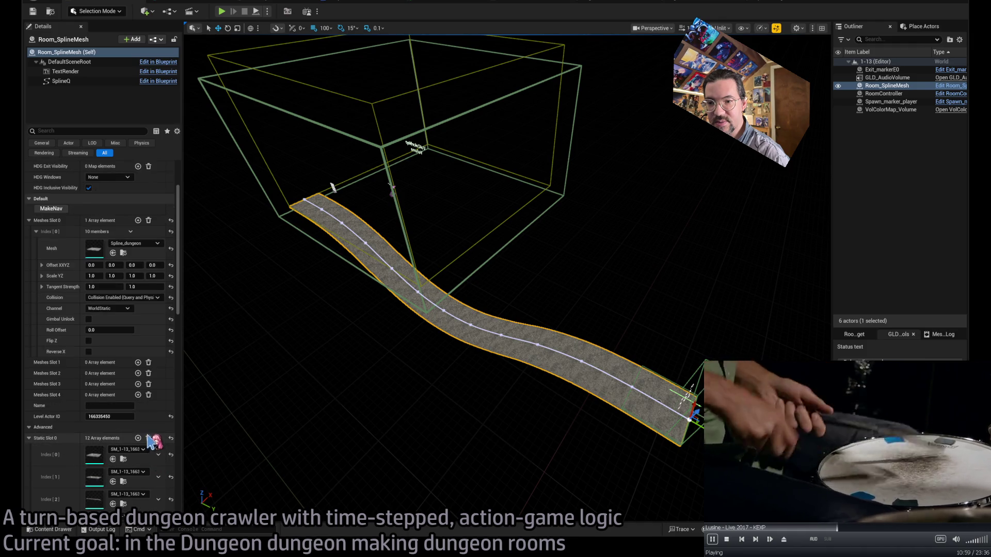
scroll(445, 383, "down", 10)
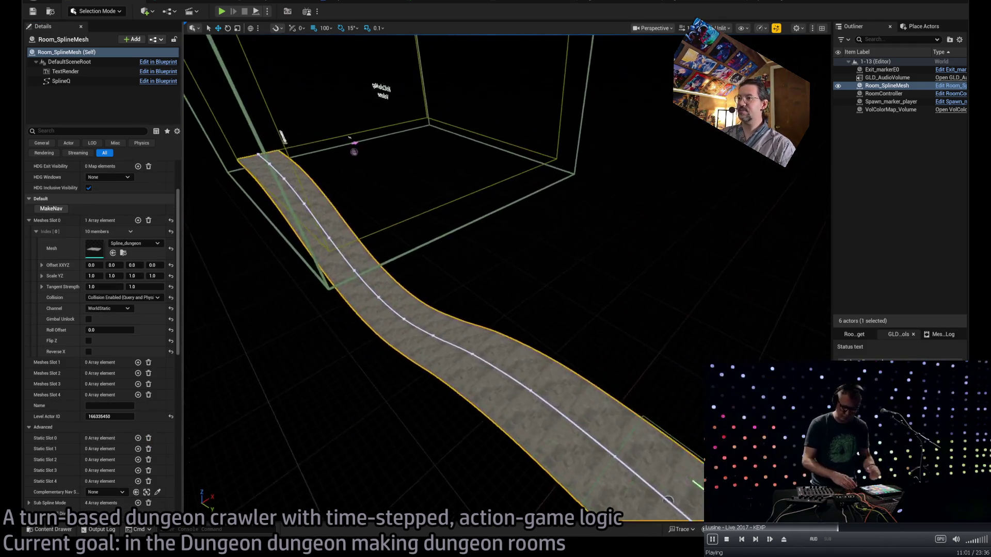
scroll(506, 258, "down", 5)
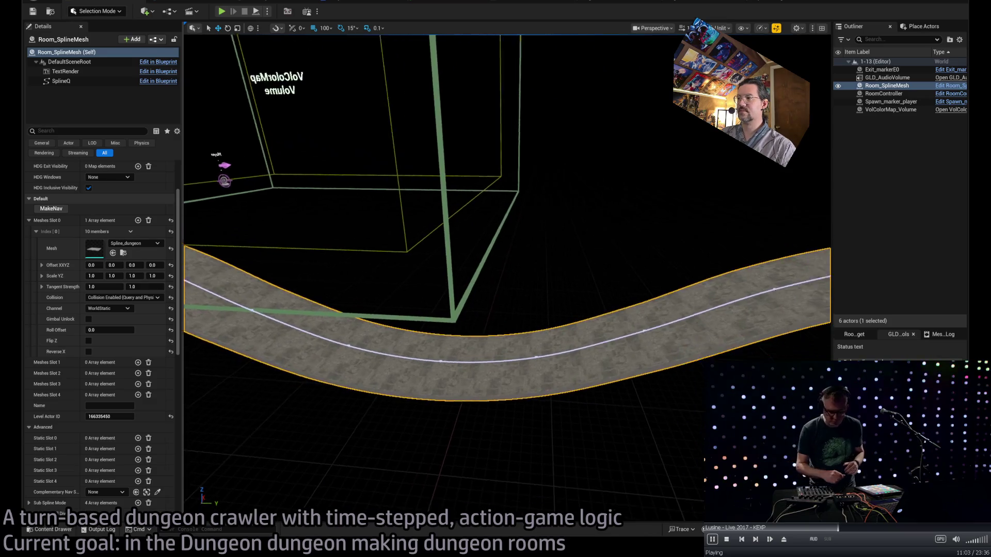
scroll(480, 329, "down", 1)
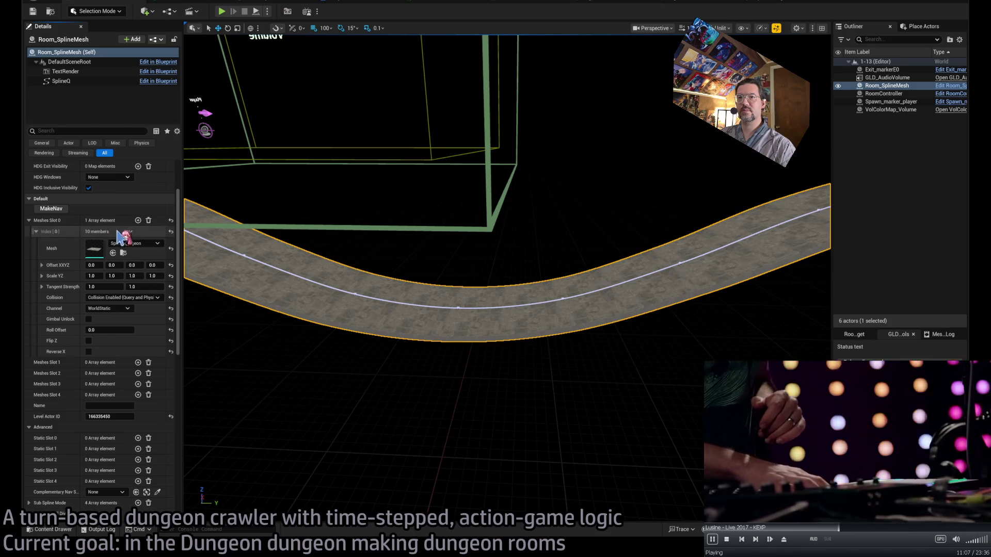
left_click(138, 221)
left_click(138, 221)
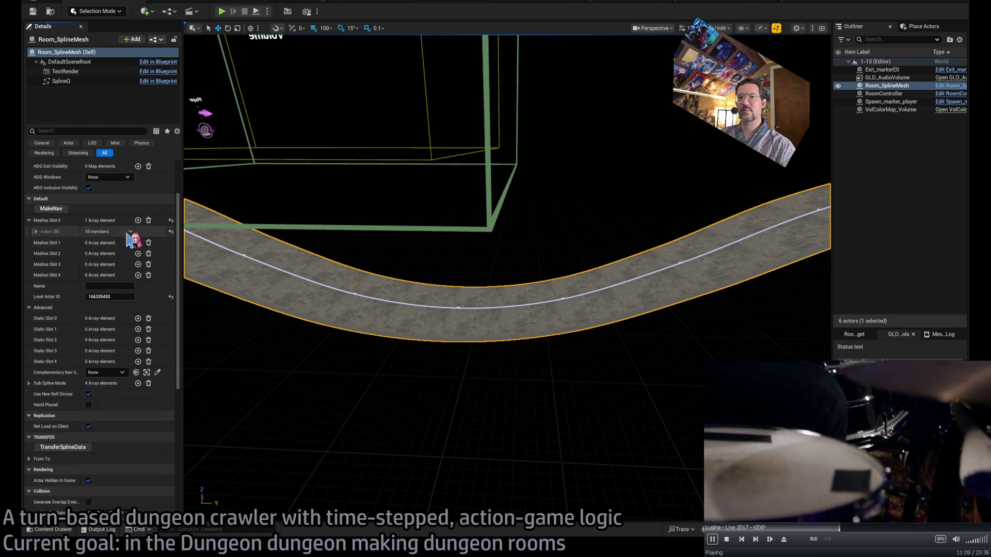
Expand Meshes Slot 0 to eight mesh elements, collapsing each new entry's settings.
left_click(138, 220)
left_click(138, 220)
left_click(138, 220)
left_click(35, 243)
left_click(36, 255)
left_click(35, 266)
left_click(36, 277)
left_click(36, 289)
key("f")
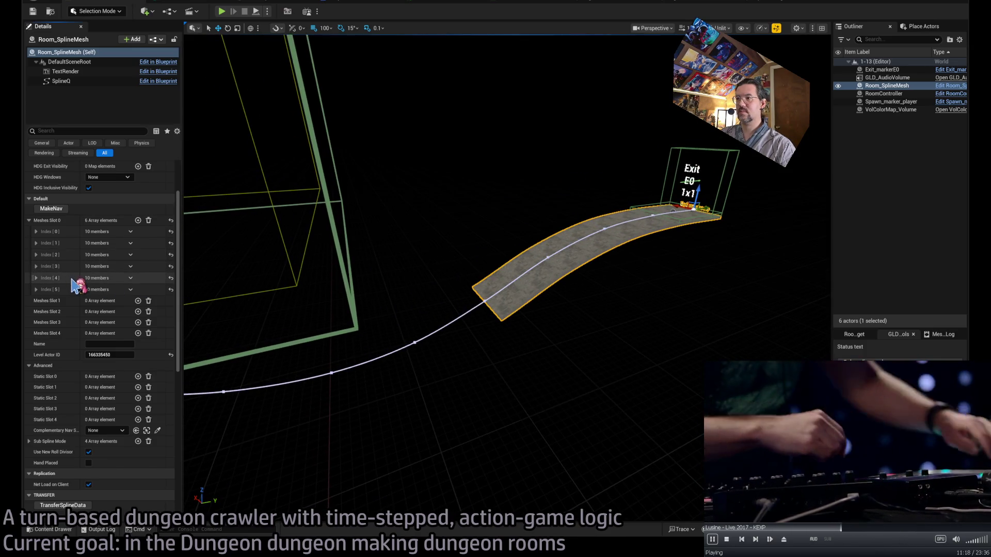
scroll(186, 200, "up", 3)
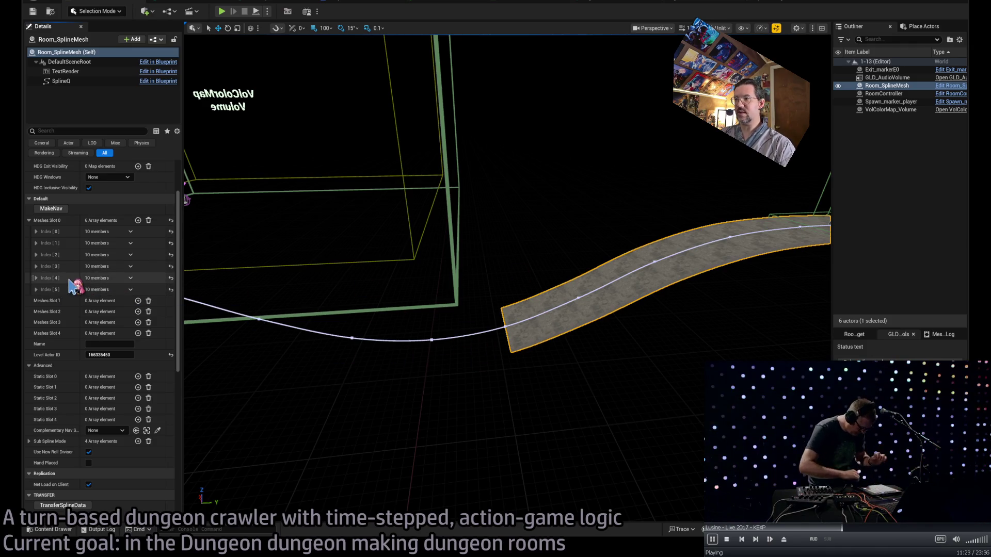
left_click(139, 221)
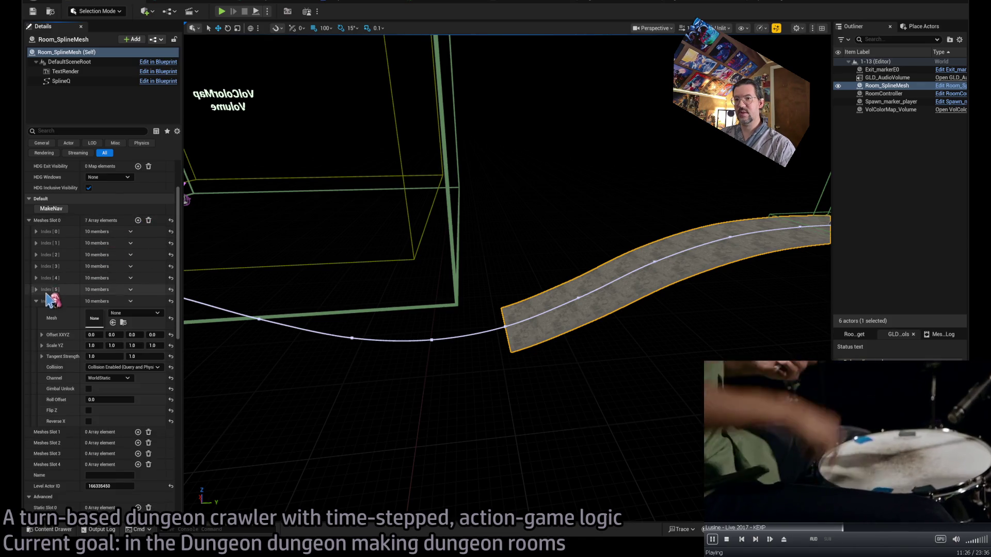
left_click(138, 221)
left_click(37, 313)
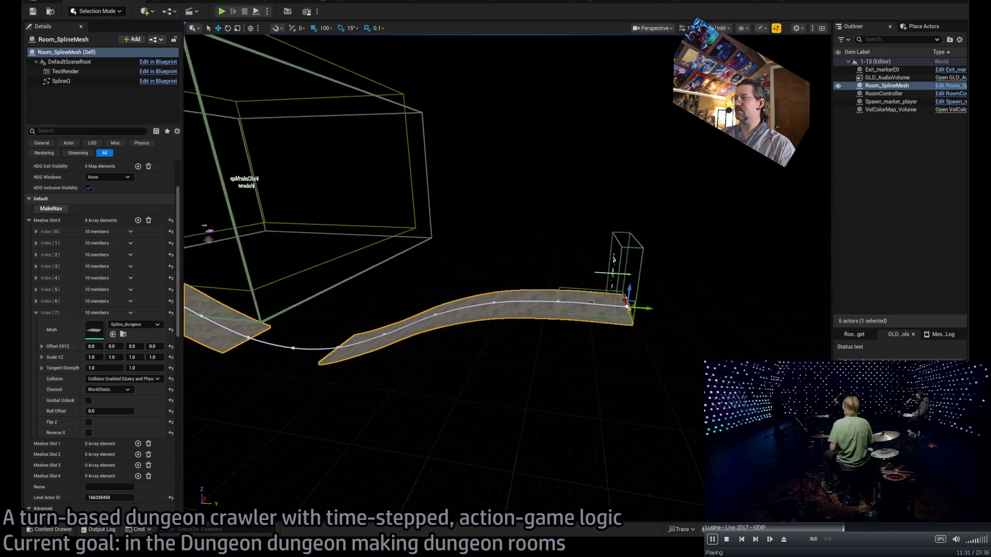
Select all twelve SM_1-13 static meshes in the Mansion/1-13 folder.
left_click(50, 529)
left_click(246, 258)
left_click(802, 258, "shift")
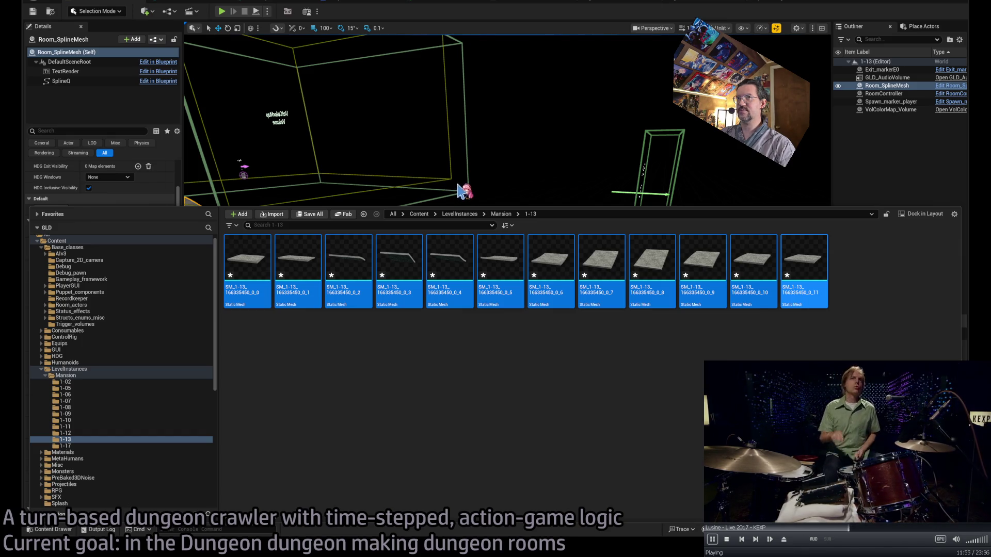
Frame the room box and floor spline, then Alt-drag a duplicate strip offset to the right.
left_click(460, 191)
left_click_drag(521, 197, 614, 175)
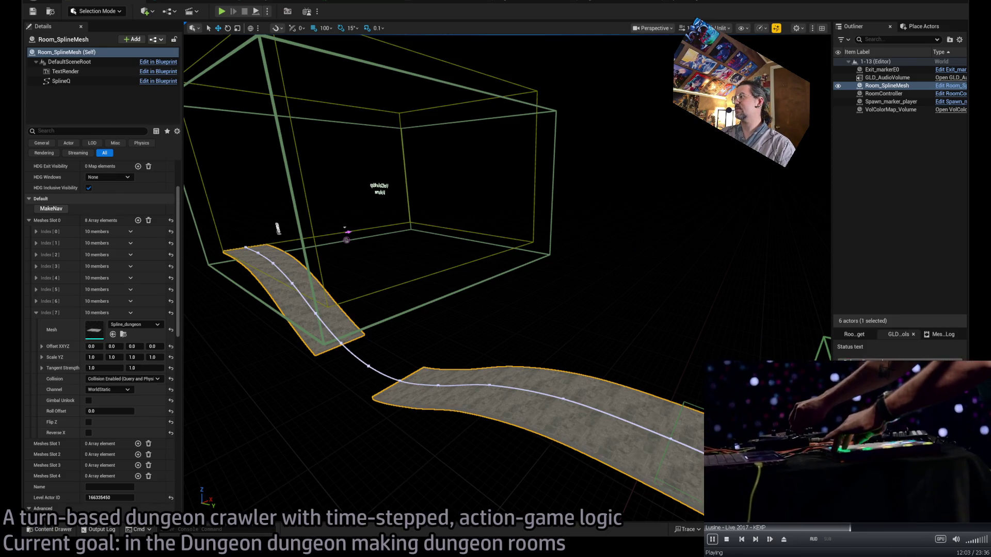
left_click(58, 530)
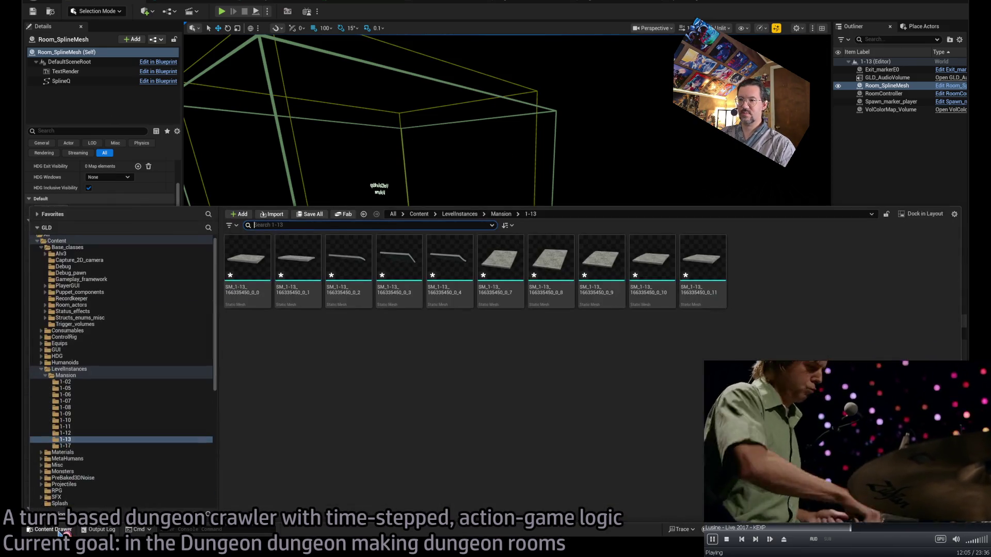
left_click(58, 530)
mouse_move(275, 221)
left_mouse_down()
mouse_move(454, 206)
mouse_move(611, 155)
mouse_move(559, 137)
mouse_move(476, 364)
left_mouse_up()
left_click(440, 401)
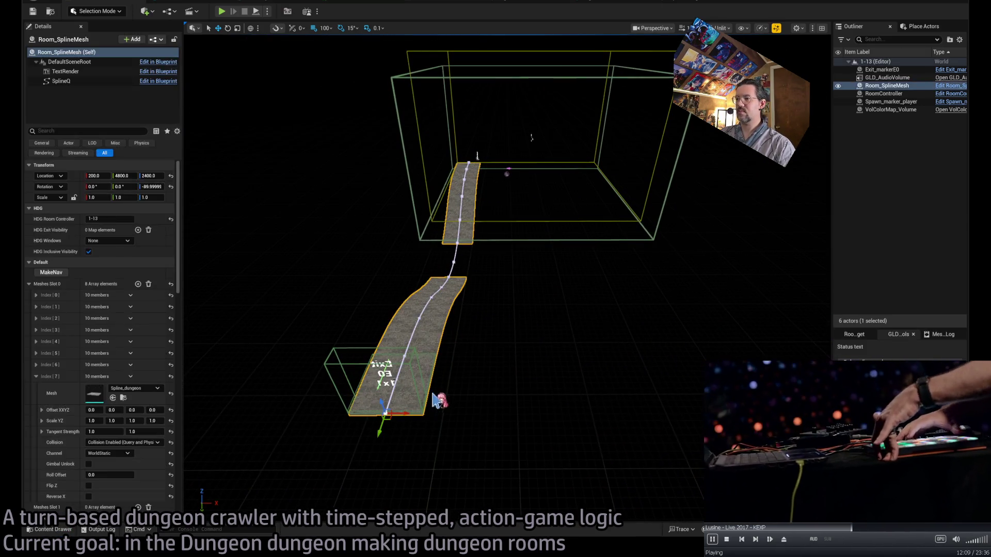
mouse_move(407, 415)
left_mouse_down("alt")
mouse_move(634, 407)
mouse_move(774, 416)
mouse_move(671, 392)
mouse_move(594, 343)
mouse_move(579, 312)
left_mouse_up("alt")
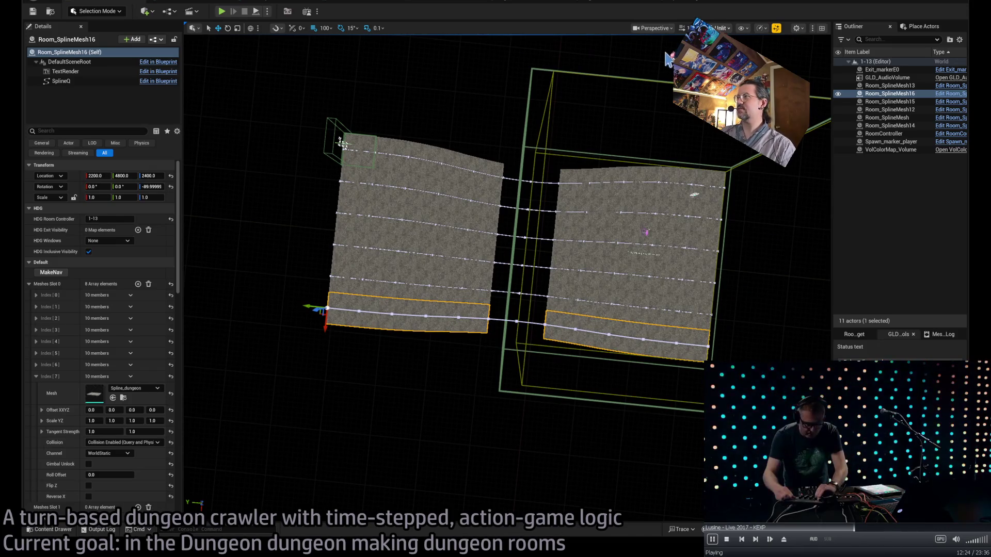
Frame both rooms in Top view with Unlit view mode and nothing selected.
key("alt+j")
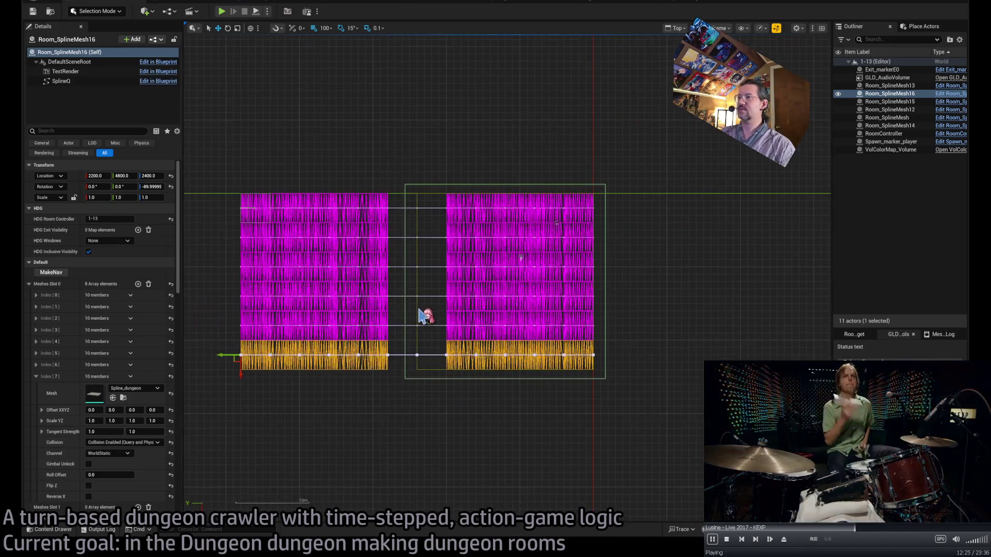
scroll(408, 310, "up", 2)
mouse_move(407, 276)
left_mouse_down()
mouse_move(482, 274)
mouse_move(472, 278)
left_mouse_up()
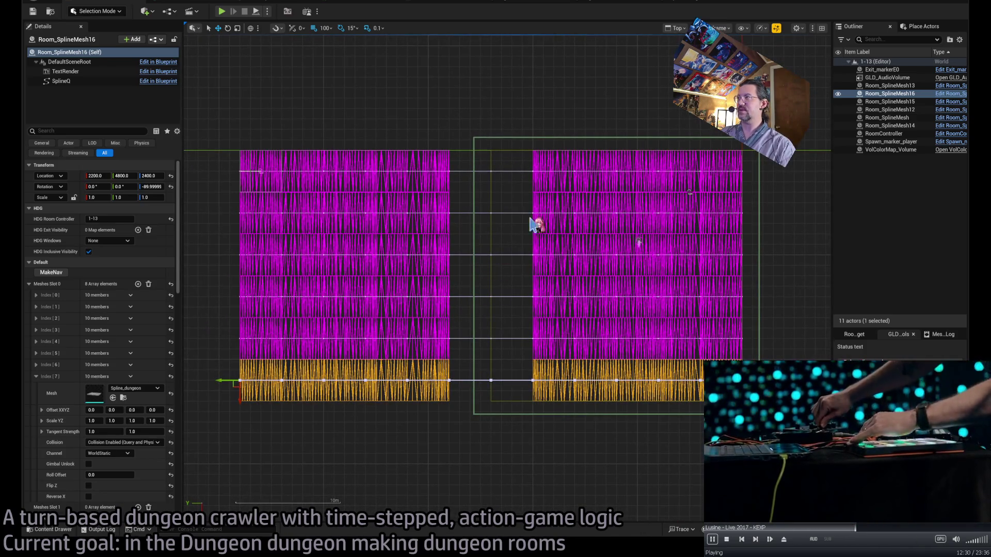
key("alt+3")
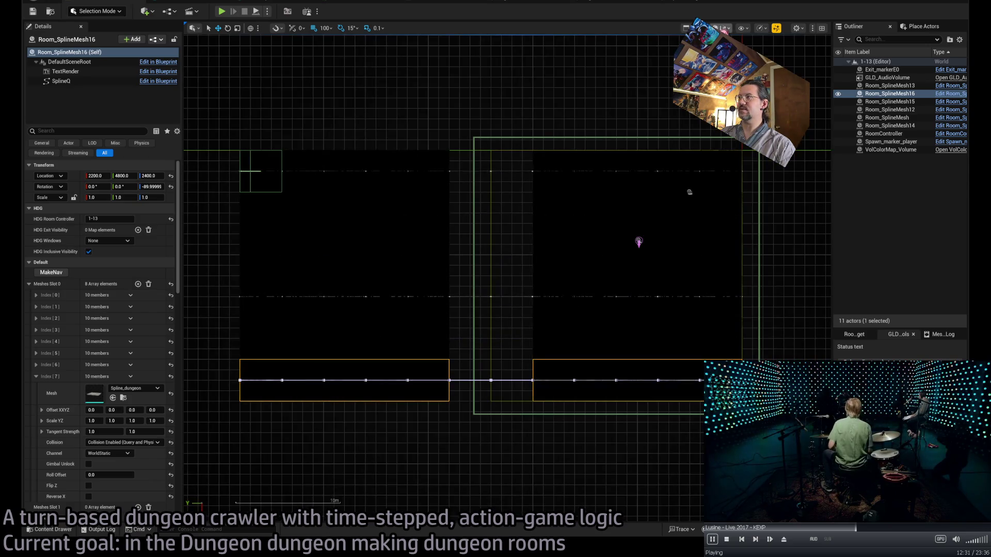
key("alt+4")
left_click(496, 111)
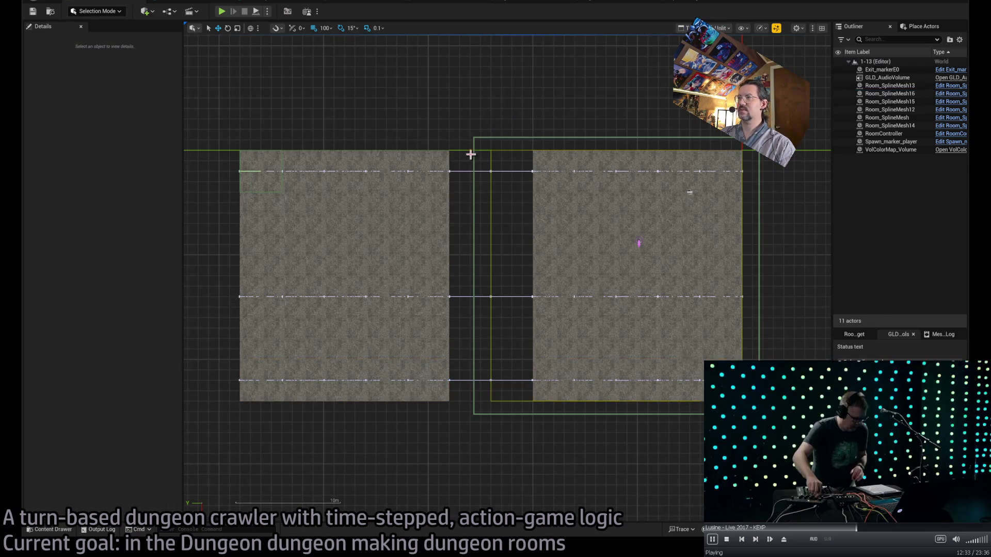
scroll(469, 209, "up", 1)
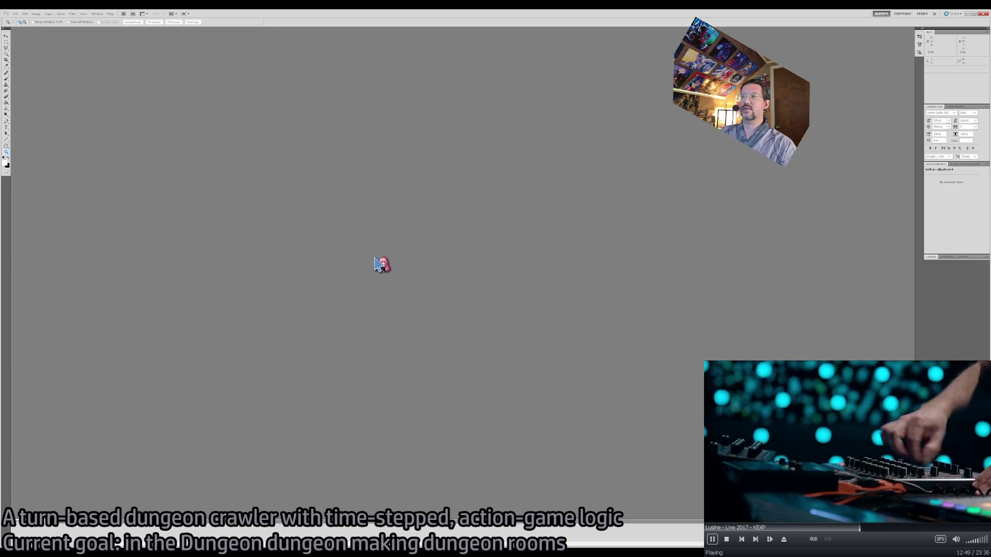
Paste the editor screenshot, crop it to the level viewport area, and view at 100%.
key("ctrl+v")
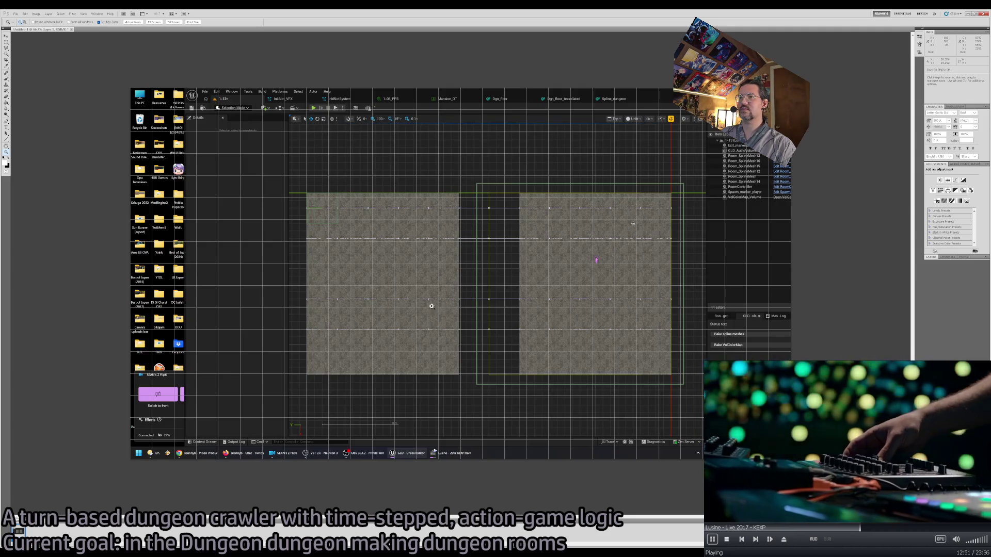
key("m")
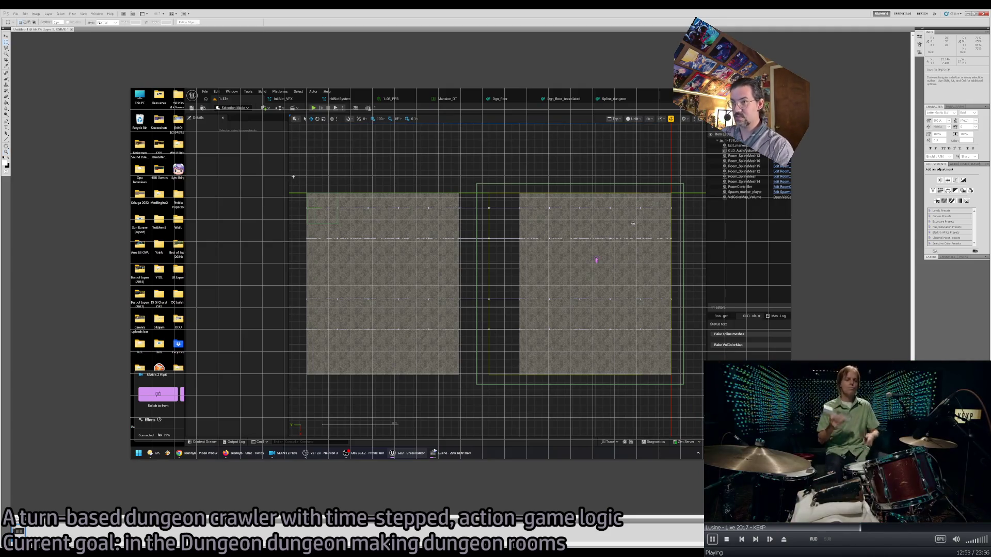
mouse_move(289, 173)
left_mouse_down()
mouse_move(414, 193)
mouse_move(712, 322)
mouse_move(701, 404)
left_mouse_up()
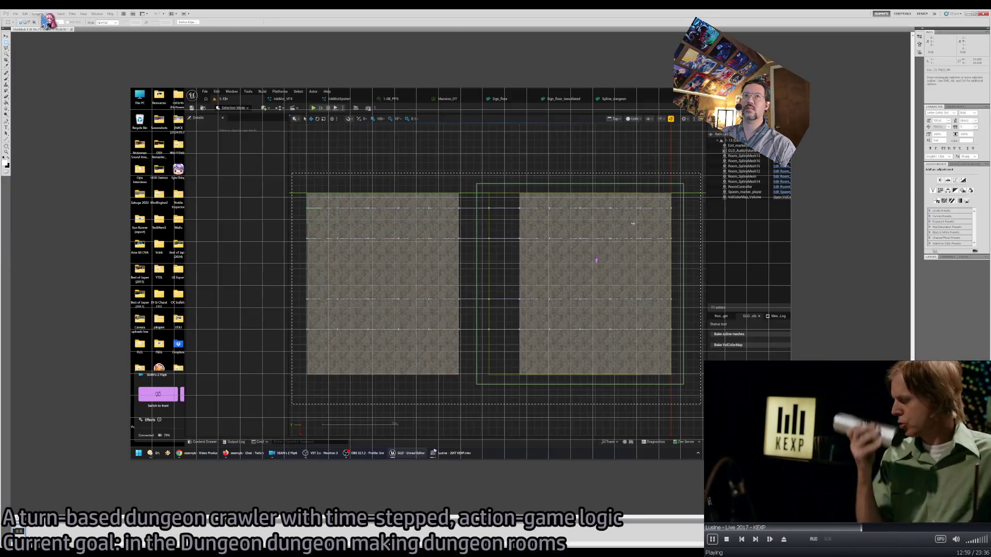
left_click(41, 15)
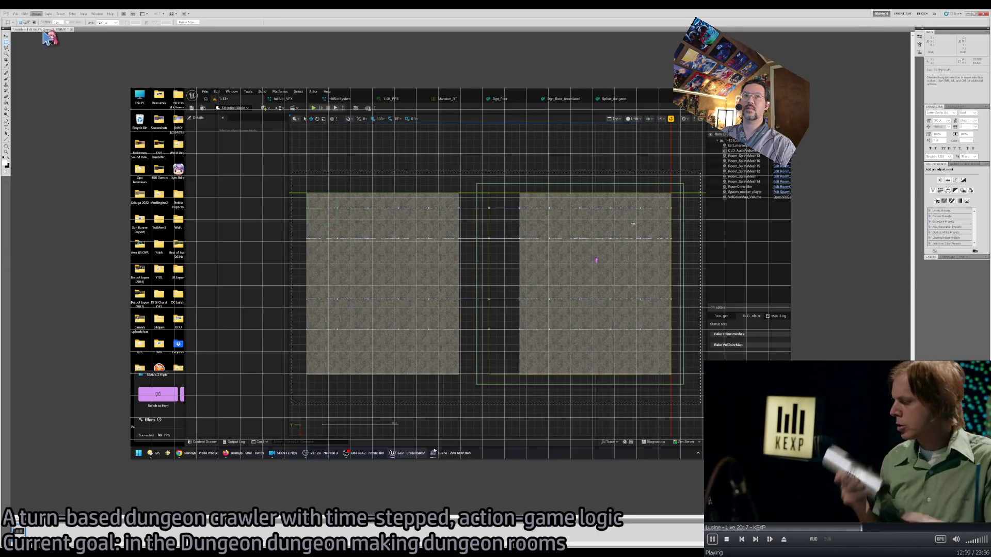
left_click(66, 97)
key("v")
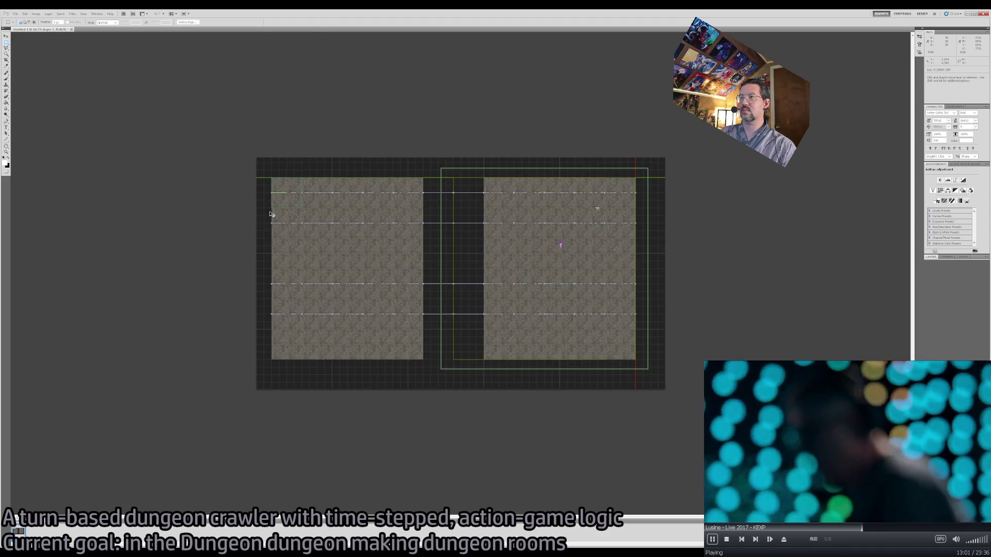
key("z")
key("ctrl+plus")
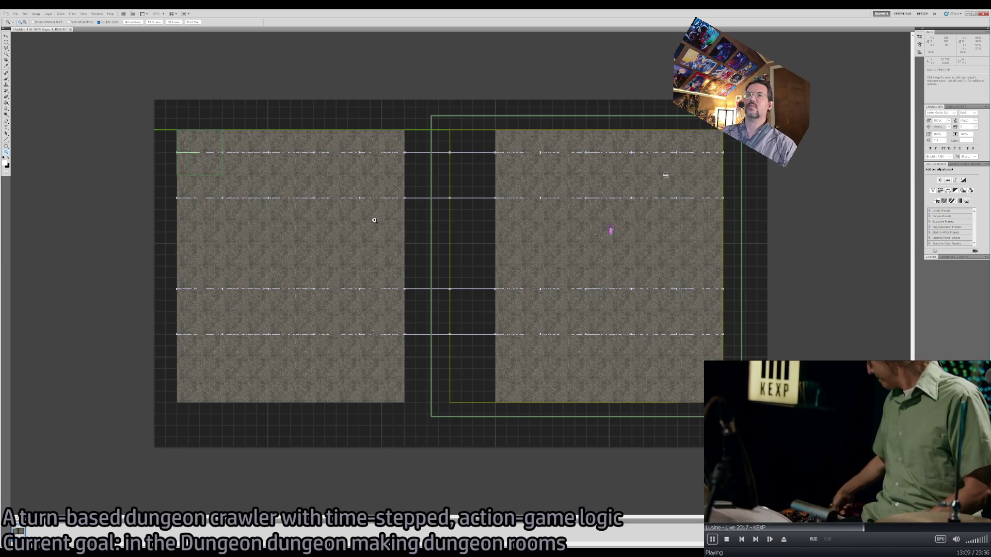
Paint two short white brush marks over the left room, then show the Layers panel.
key("b")
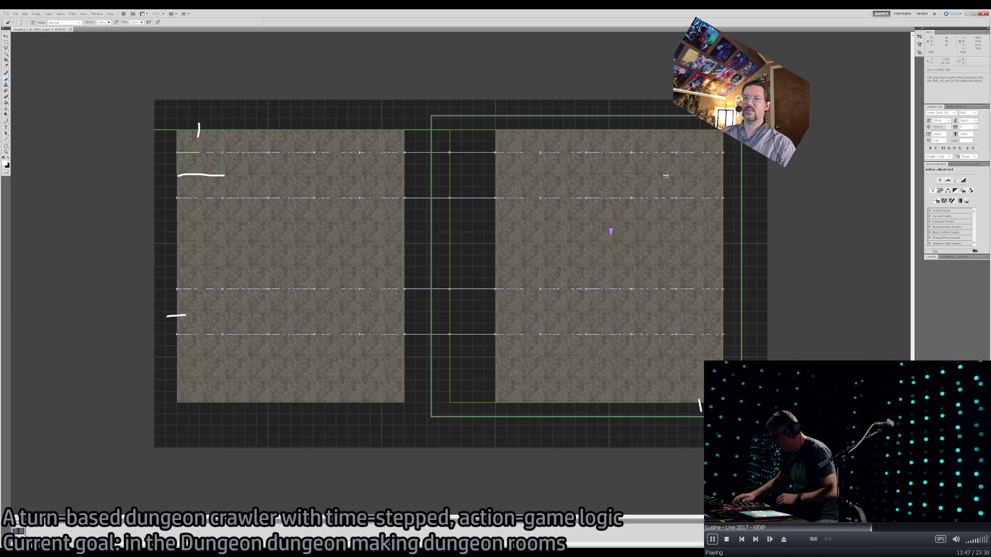
left_click_drag(189, 289, 221, 289)
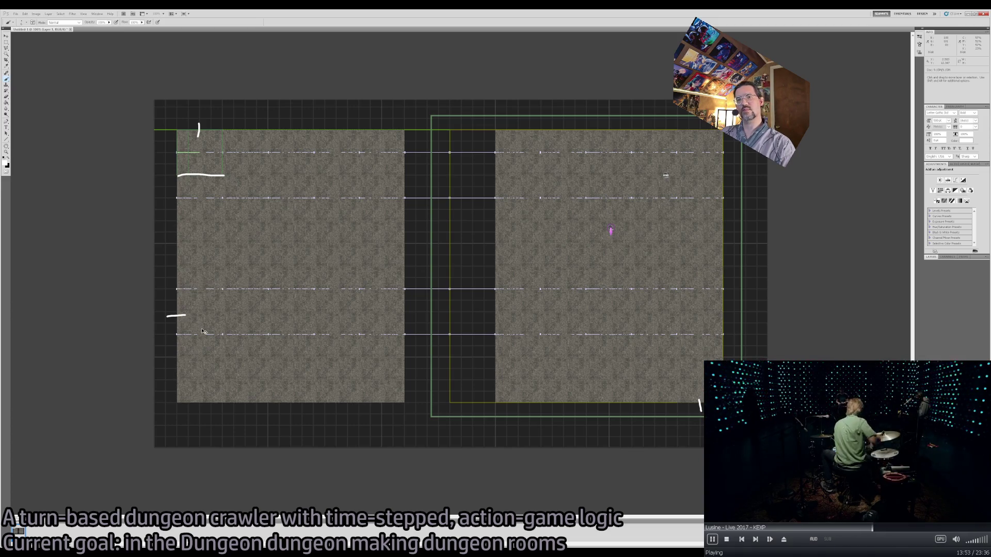
left_click_drag(178, 176, 224, 176)
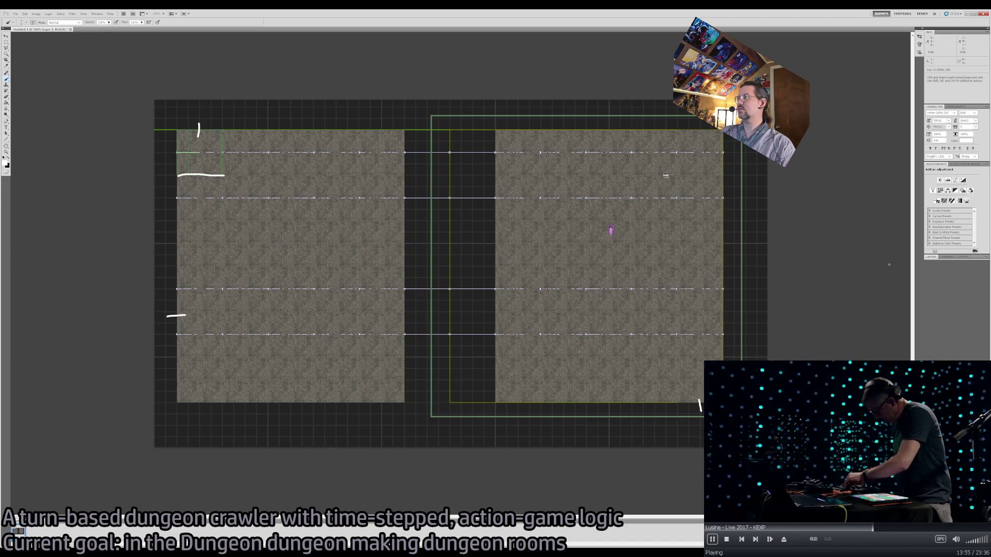
left_click(931, 257)
Undo the trial marks, merge down, add a new layer, and paint an L-shaped white path line.
key("ctrl+z")
key("ctrl+e")
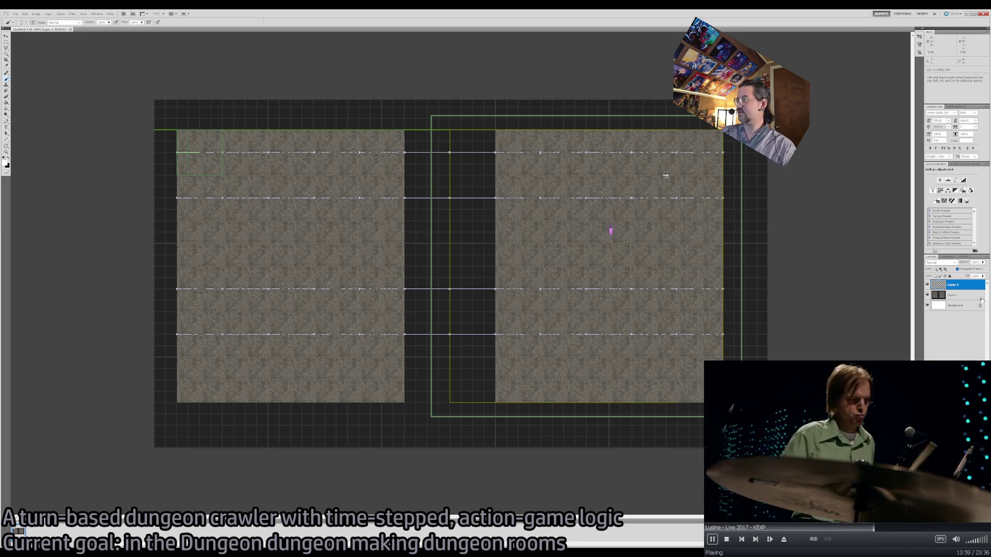
key("ctrl+shift+alt+n")
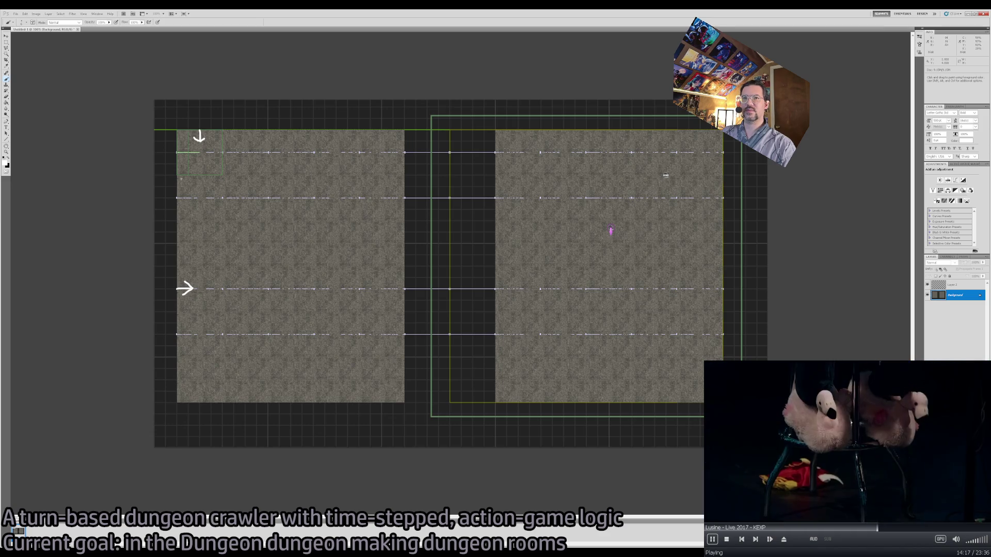
left_click_drag(187, 175, 224, 175)
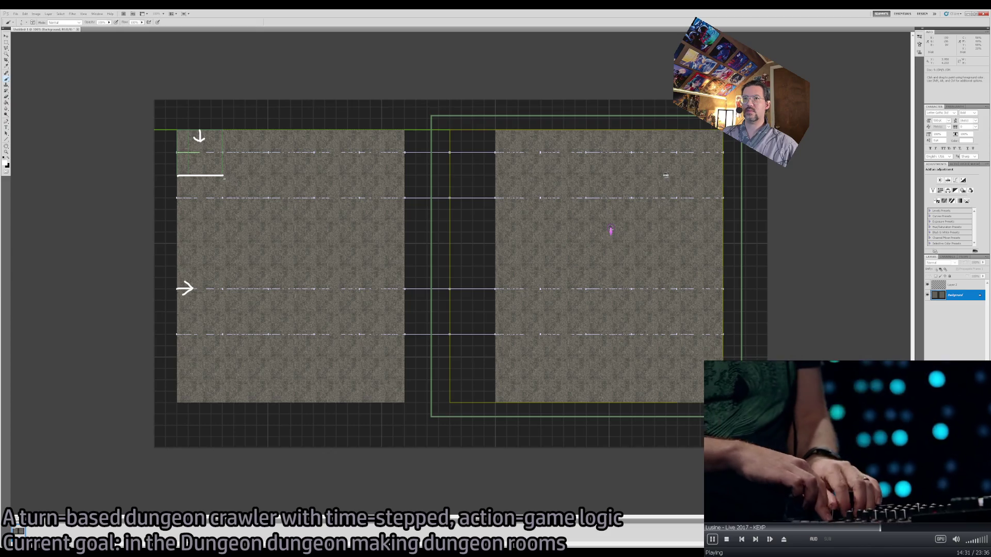
mouse_move(224, 181)
left_mouse_down()
mouse_move(224, 225)
mouse_move(258, 231)
left_mouse_up()
key("ctrl+z")
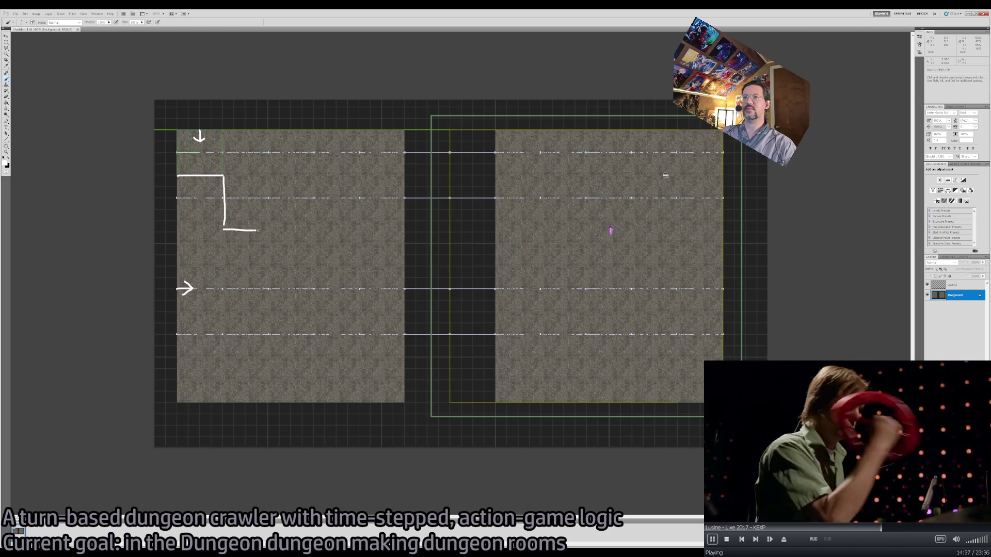
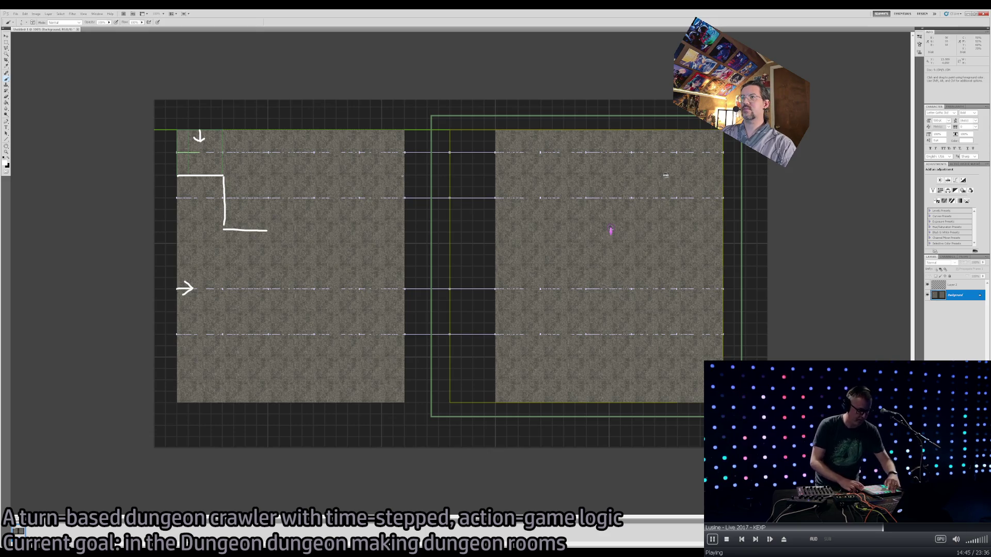
Paint two wall lines across the corridor, then erase and undo parts of them.
left_click_drag(402, 175, 492, 174)
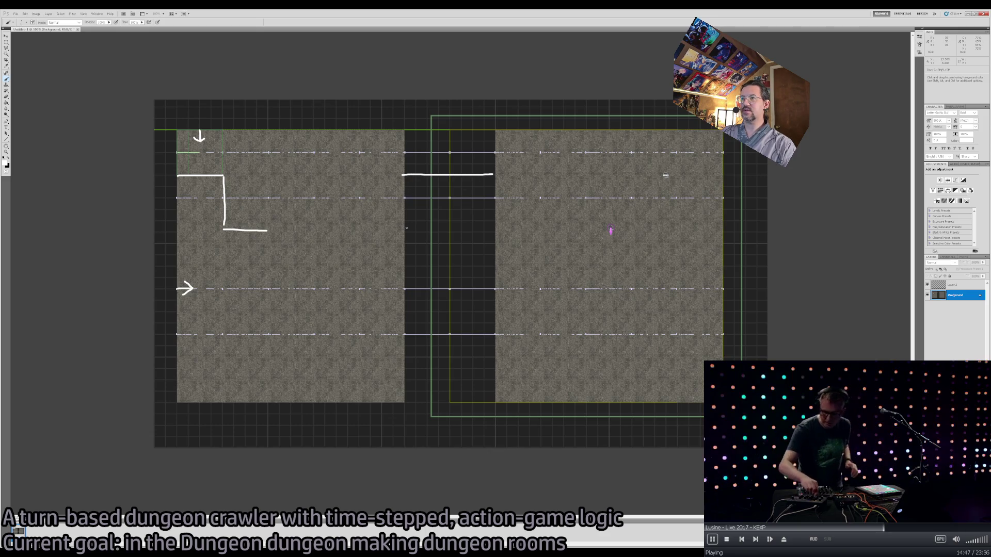
left_click_drag(405, 232, 495, 233)
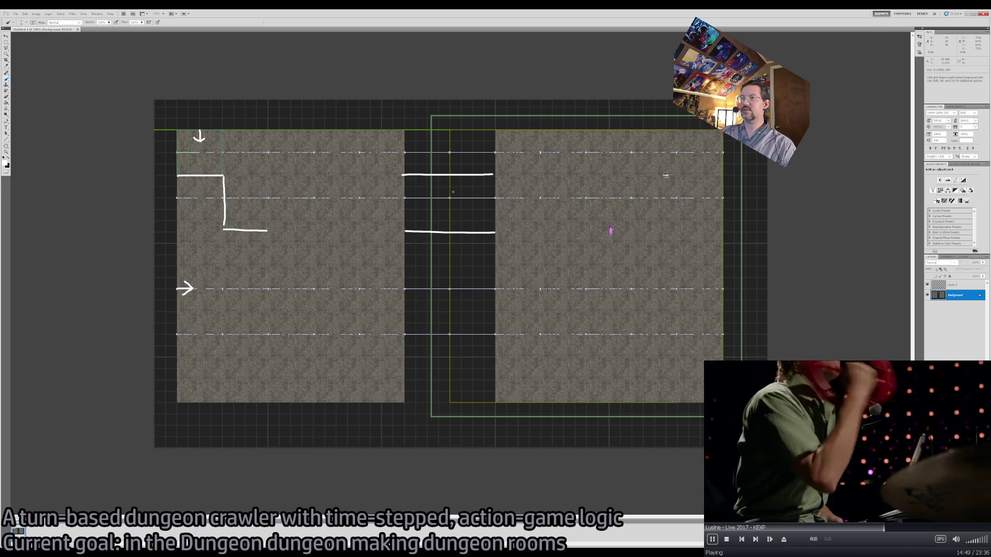
key("e")
mouse_move(404, 230)
left_mouse_down()
mouse_move(522, 235)
mouse_move(356, 229)
left_mouse_up()
key("ctrl+z")
left_click_drag(489, 235, 528, 232)
Step back through history to remove the remaining arrow marks, then select Layer 2.
key("ctrl+alt+z")
key("ctrl+alt+z")
key("ctrl+alt+z")
key("ctrl+alt+z")
key("ctrl+alt+z")
key("ctrl+alt+z")
key("b")
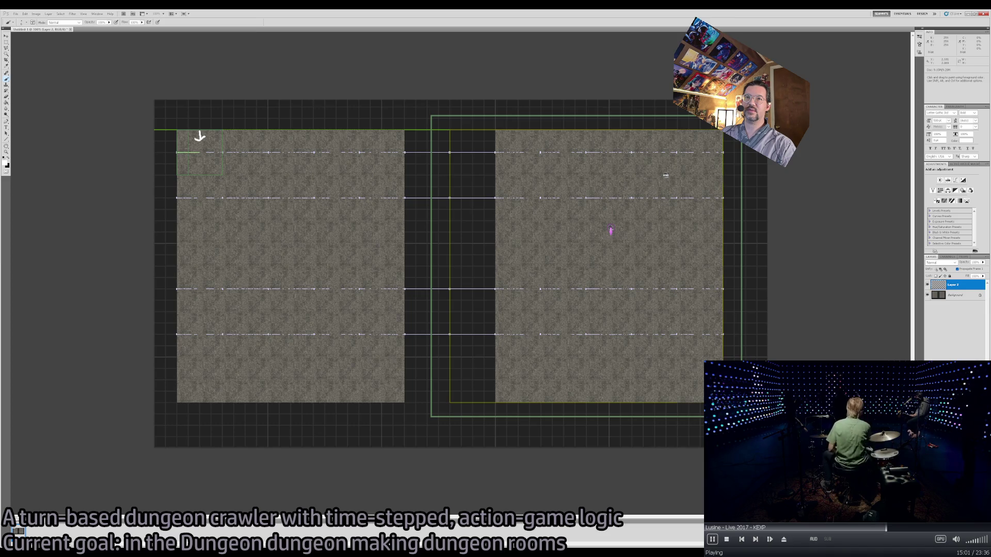
key("ctrl+alt+z")
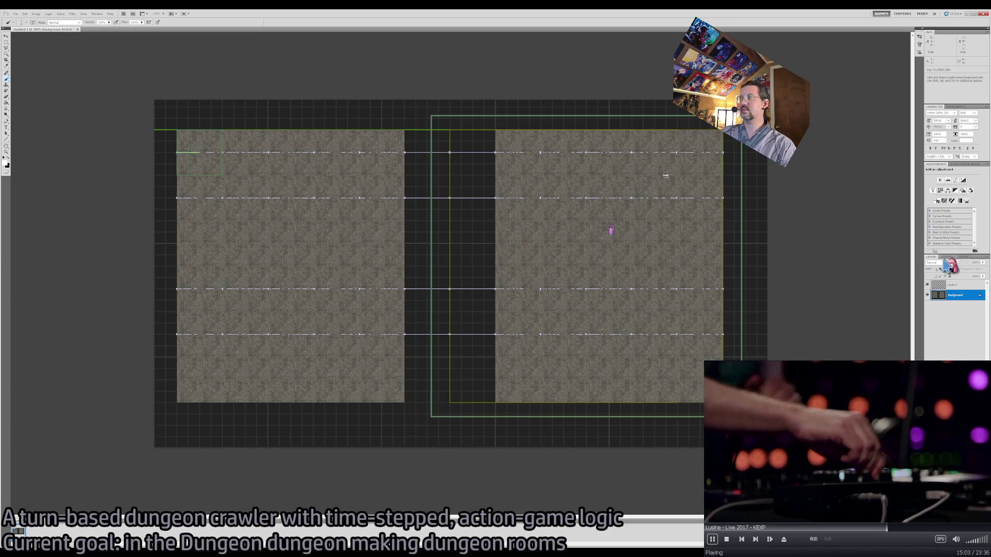
left_click(960, 283)
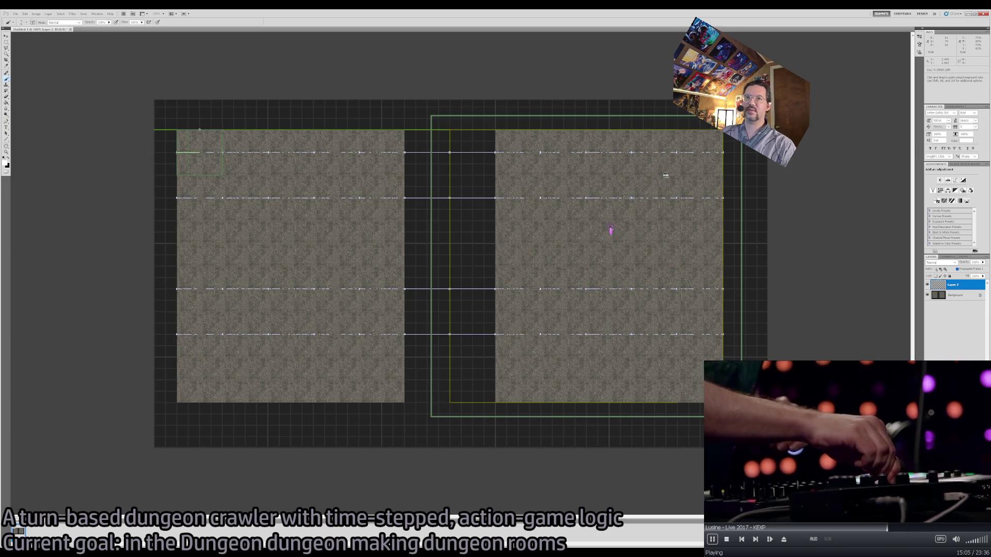
scroll(199, 130, "up", 3)
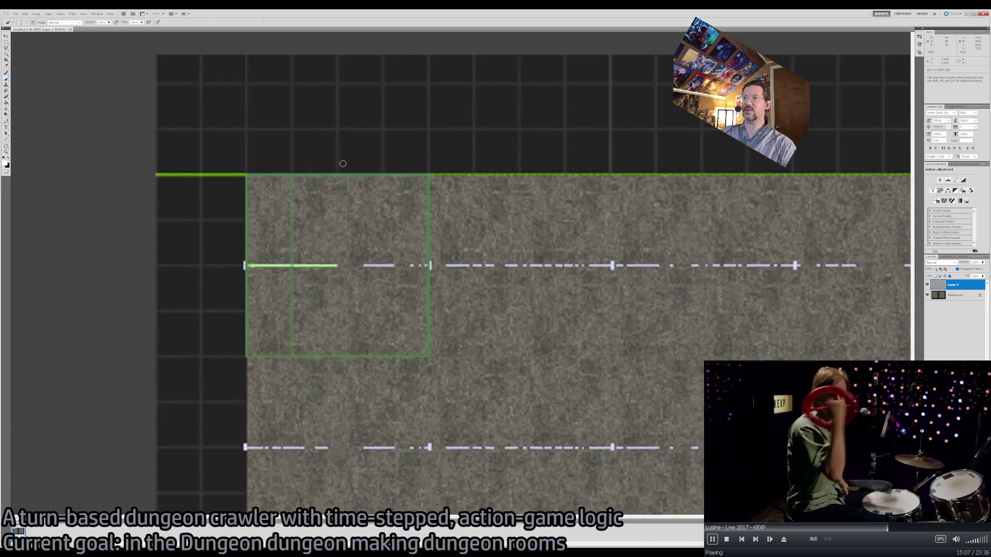
Draw the downward entry arrow, shaft and arrowhead, on the left room.
left_click_drag(341, 173, 339, 218)
mouse_move(313, 195)
left_mouse_down()
mouse_move(346, 212)
mouse_move(367, 193)
left_mouse_up()
key("z")
scroll(413, 312, "down", 4)
scroll(361, 234, "up", 2)
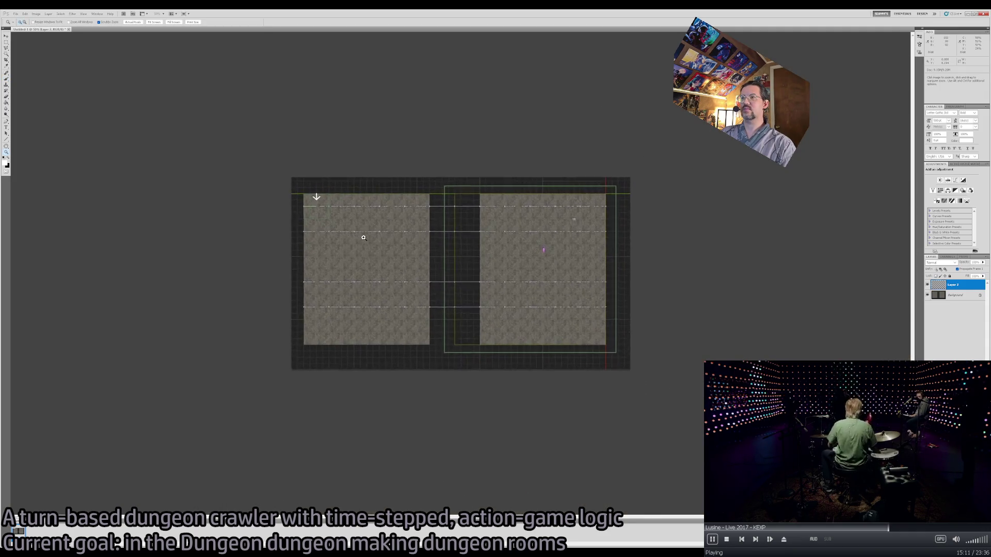
scroll(172, 289, "up", 3)
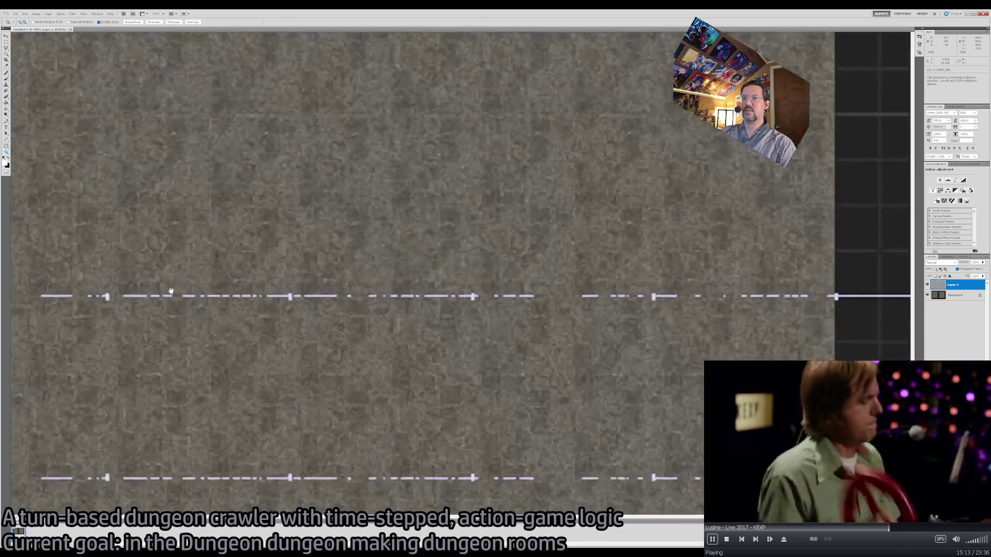
key("b")
Draw the rightward entry arrow with its shaft and head.
mouse_move(287, 279)
left_mouse_down()
mouse_move(370, 279)
mouse_move(351, 250)
mouse_move(350, 306)
left_mouse_up()
key("z")
scroll(470, 312, "down", 5)
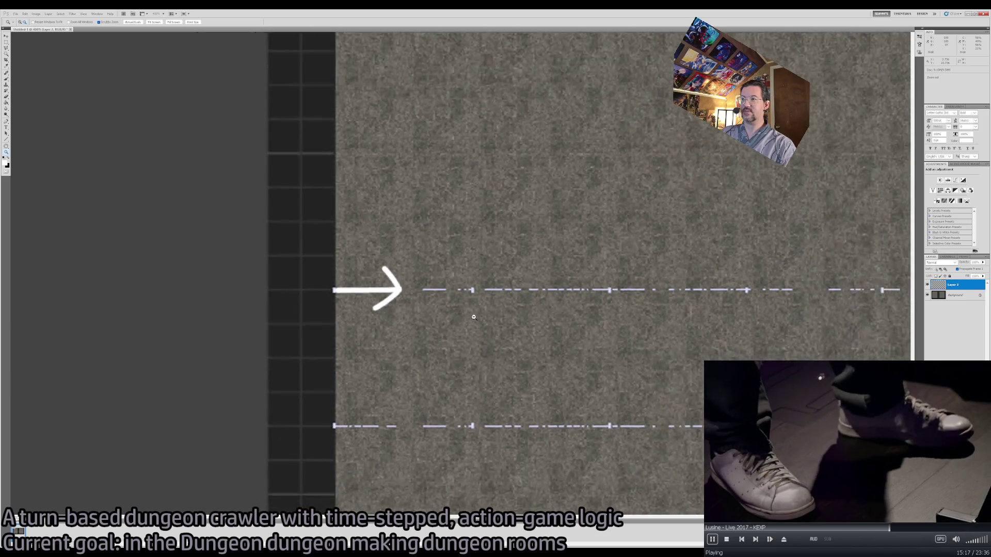
scroll(298, 243, "up", 3)
Paint two straight white wall lines across the upper corridor.
left_click_drag(416, 252, 341, 350)
key("b")
left_click(490, 203)
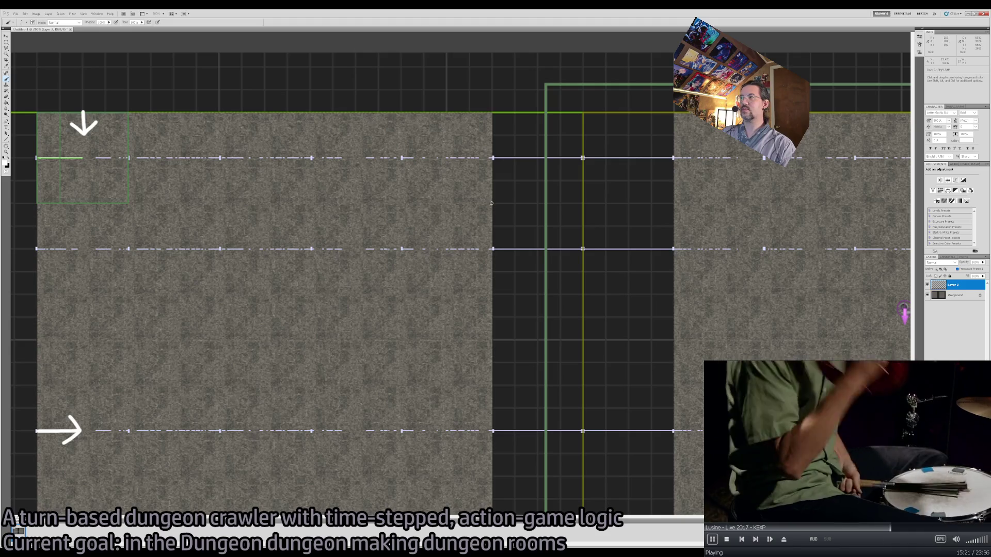
left_click(674, 203, "shift")
left_click(491, 294)
left_click(674, 295, "shift")
Paint the third and fourth straight wall lines across the lower corridor, then return to 100% zoom.
mouse_move(624, 360)
left_mouse_down()
mouse_move(581, 242)
mouse_move(670, 141)
mouse_move(604, 144)
left_mouse_up()
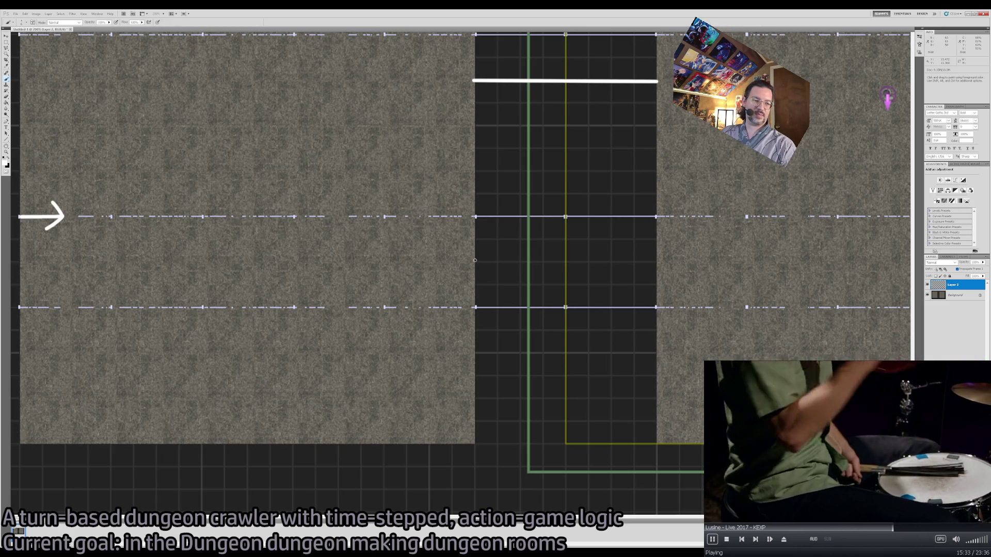
left_click(474, 263)
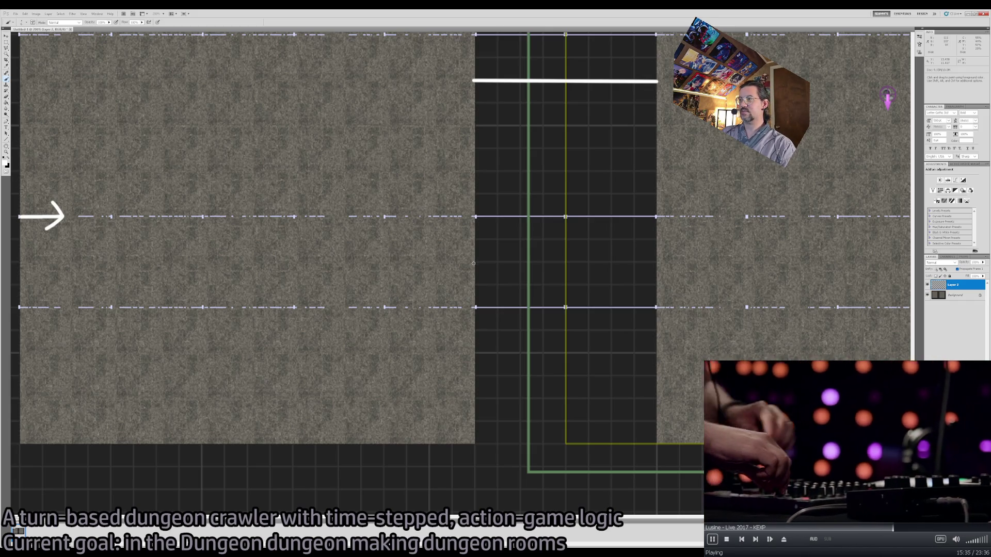
left_click(656, 264, "shift")
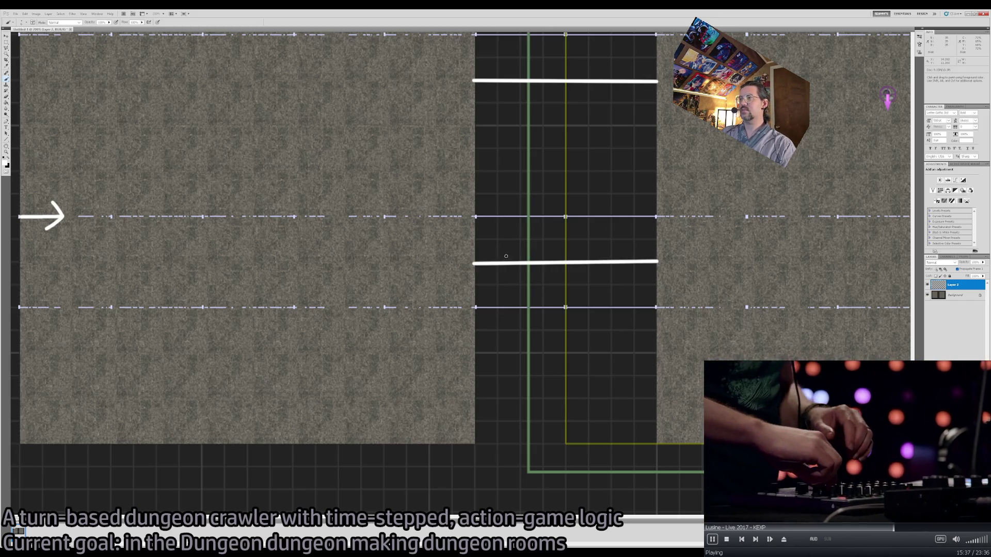
left_click(474, 355)
left_click(657, 355, "shift")
key("z")
left_click(431, 352, "alt")
left_click(431, 353, "alt")
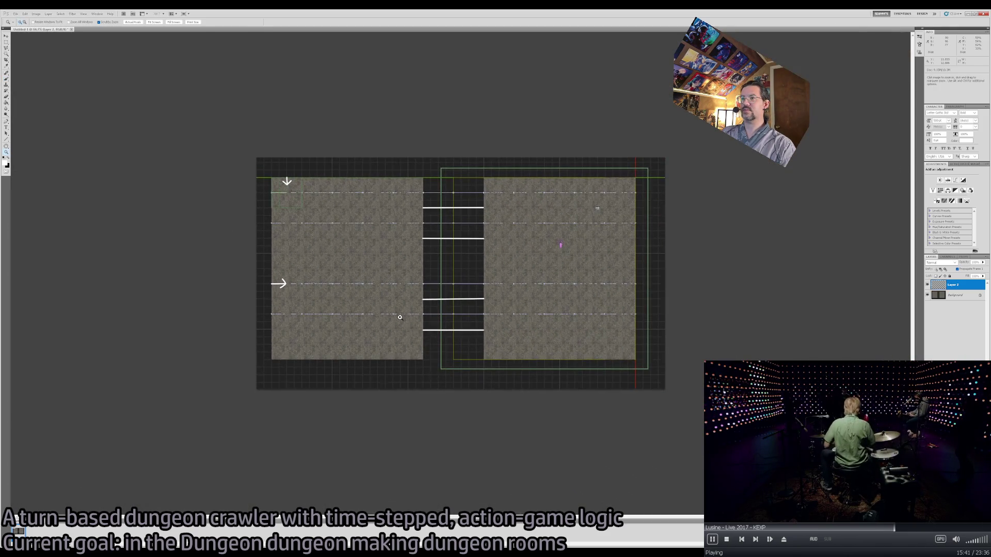
left_click(407, 317)
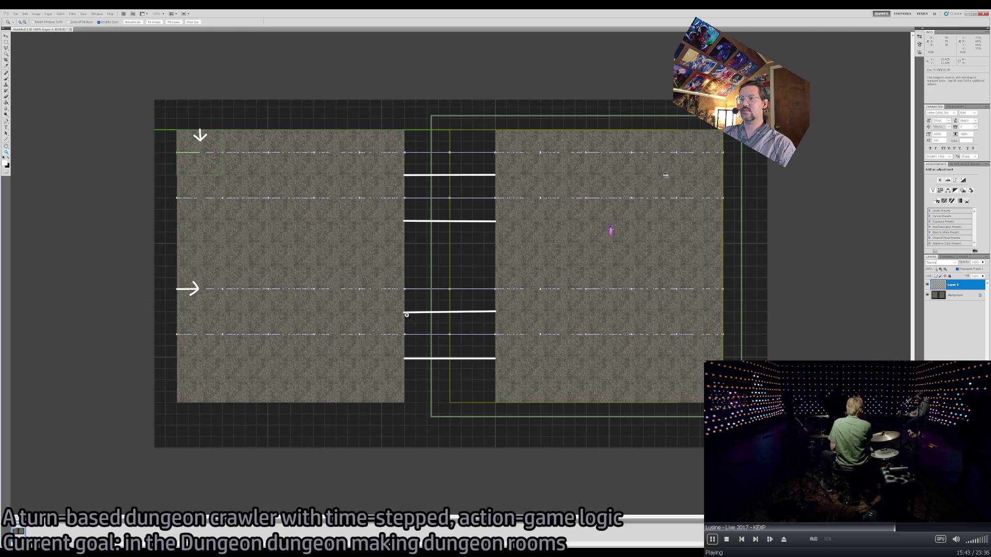
Zoom into the top-left room and paint a short wall line under the downward arrow.
left_click(177, 126)
key("b")
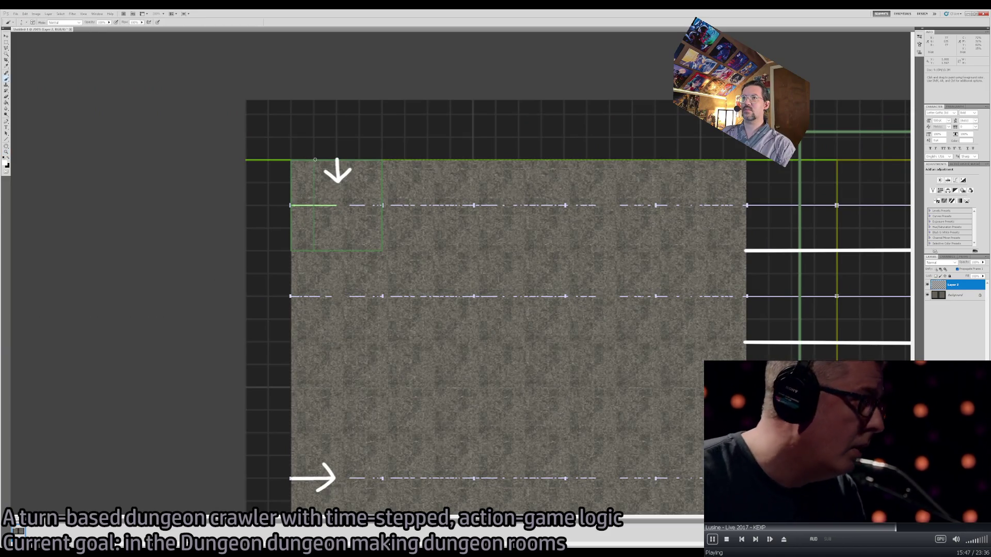
left_click_drag(401, 388, 411, 231)
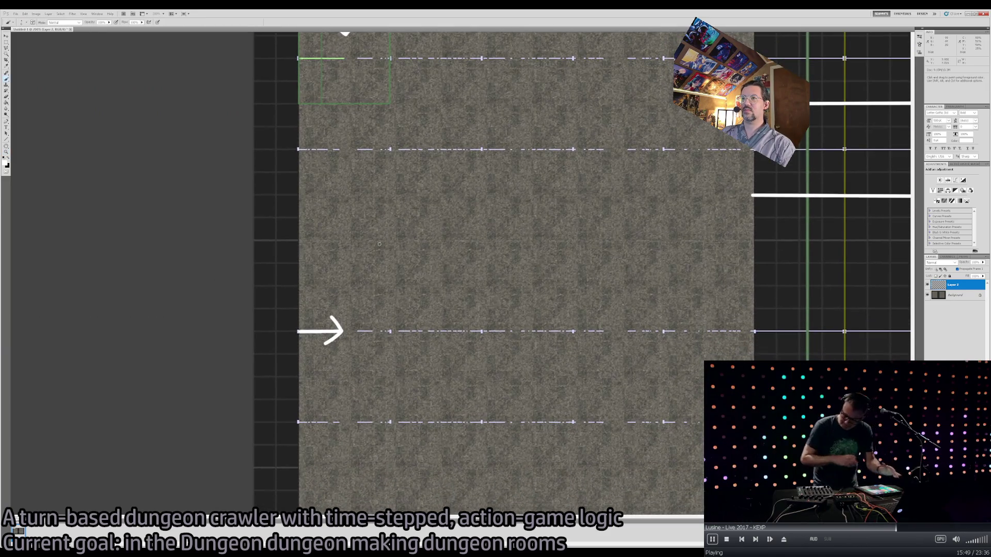
left_click_drag(373, 202, 385, 330)
left_click_drag(312, 234, 409, 236)
Discard the stray edge strokes and paint a straight wall along the room's bottom edge.
key("z")
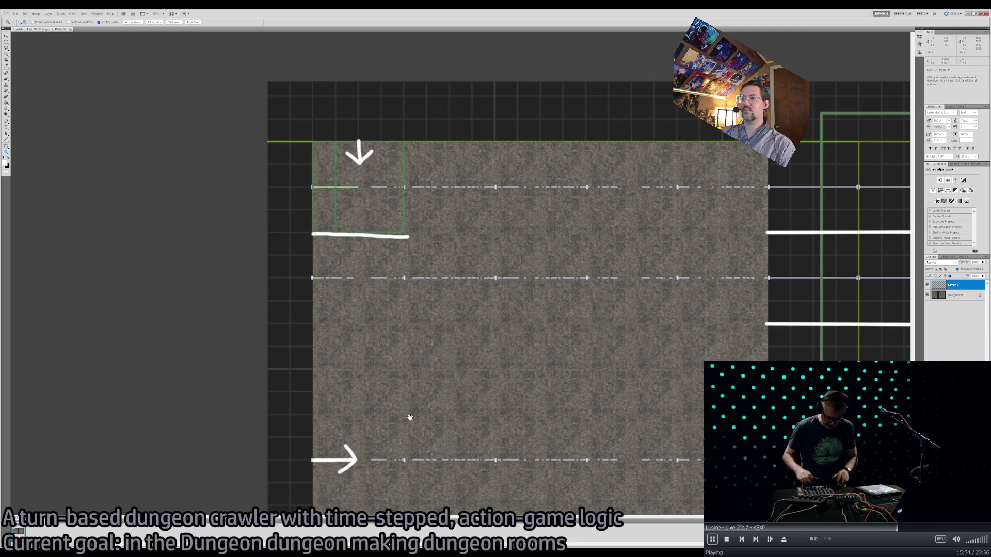
left_click_drag(409, 413, 429, 308)
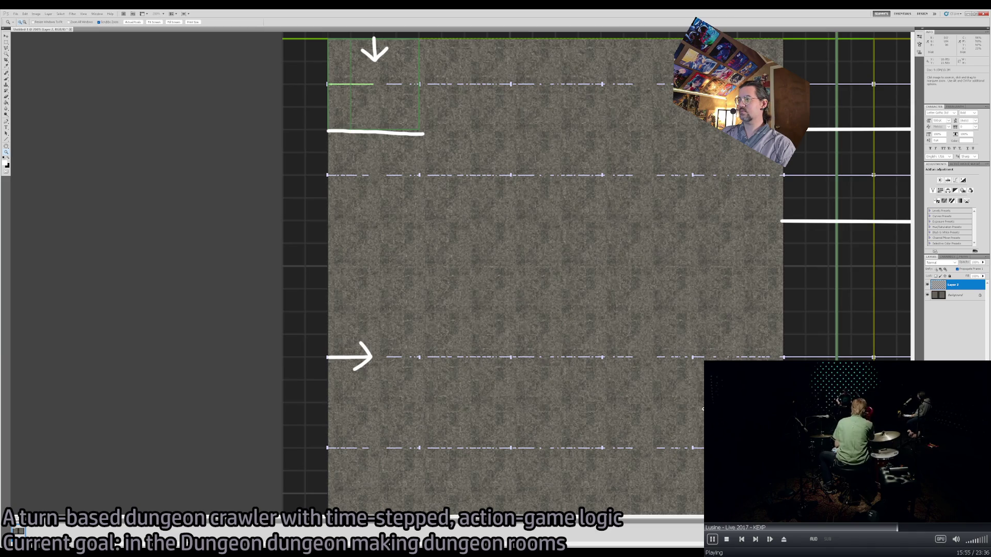
key("b")
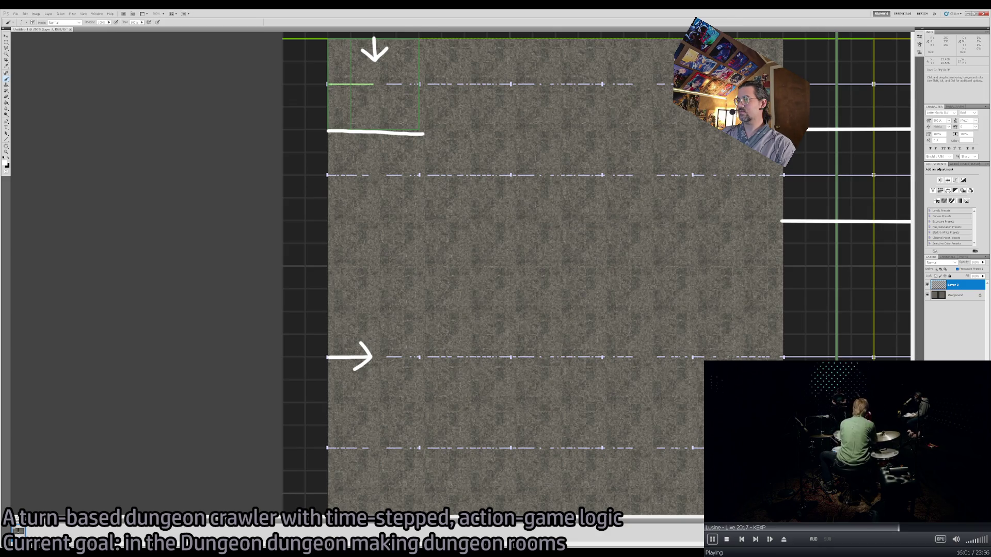
left_click_drag(782, 357, 783, 310)
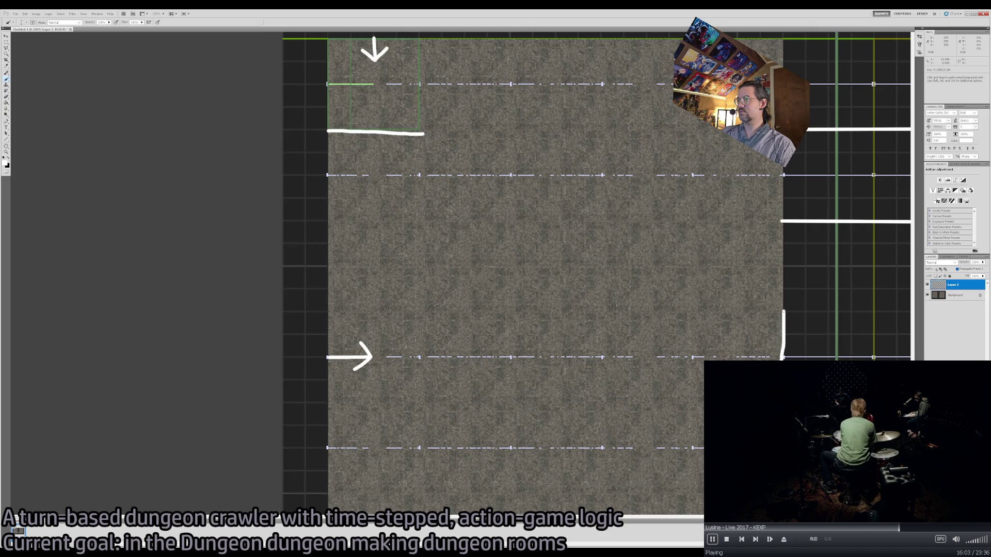
mouse_move(784, 310)
left_mouse_down()
mouse_move(710, 208)
mouse_move(702, 175)
left_mouse_up()
key("ctrl+z")
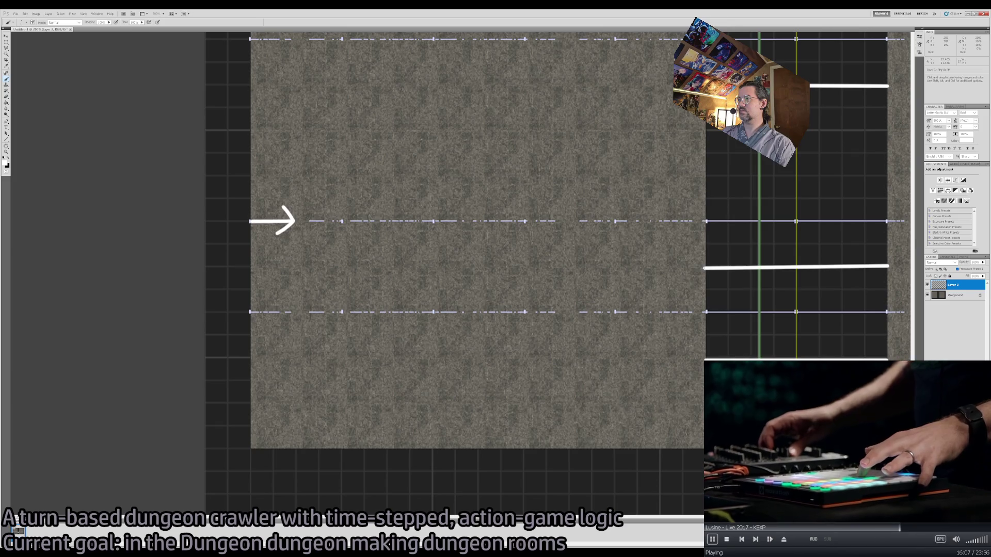
left_click(601, 266, "shift")
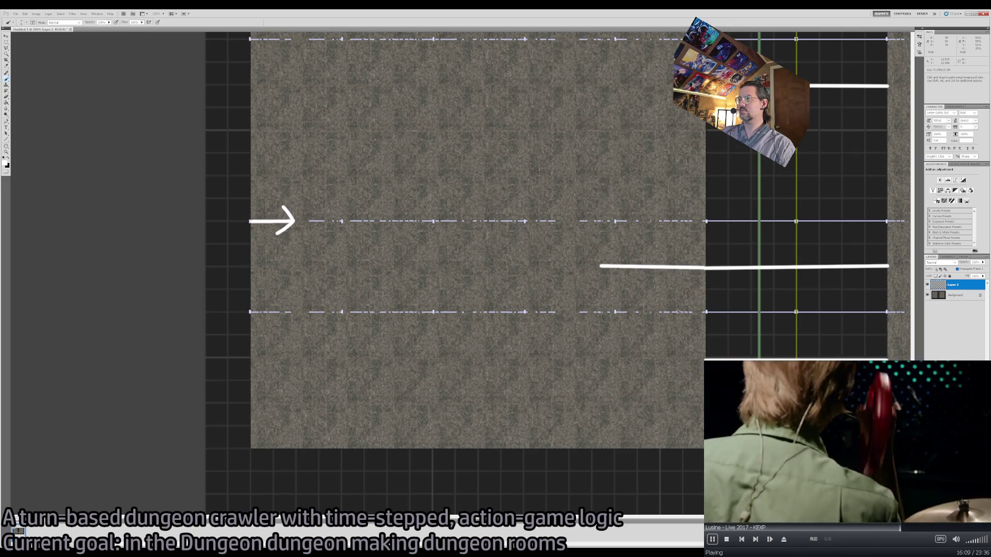
key("ctrl+z")
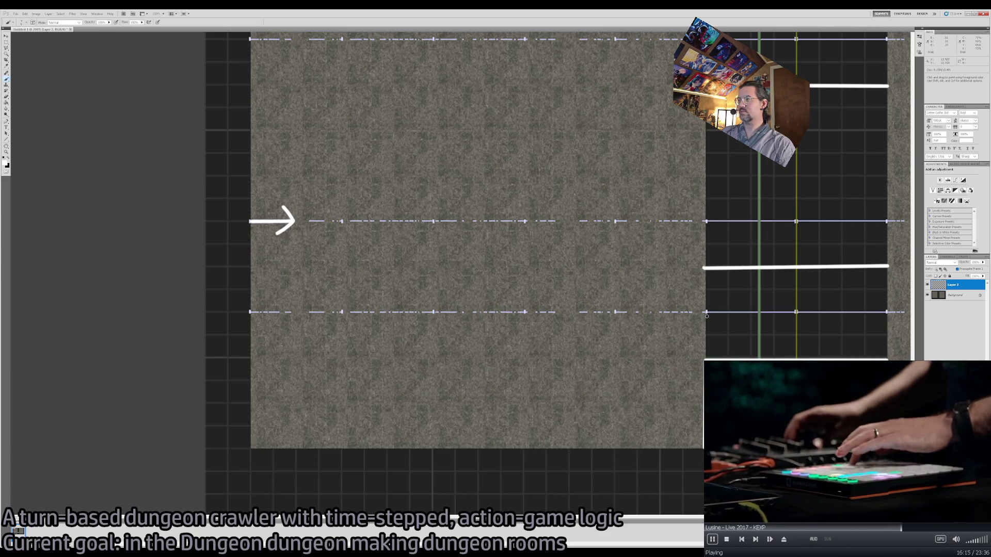
left_click(518, 448, "shift")
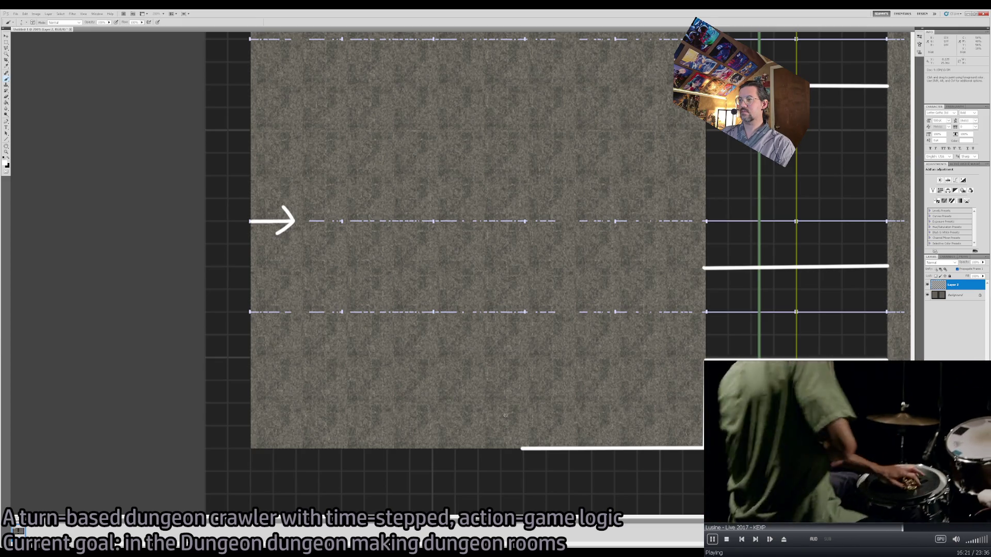
Extend the bottom wall left and run a vertical wall up, joining it to the right wall.
left_click(433, 449, "shift")
left_click(432, 312, "shift")
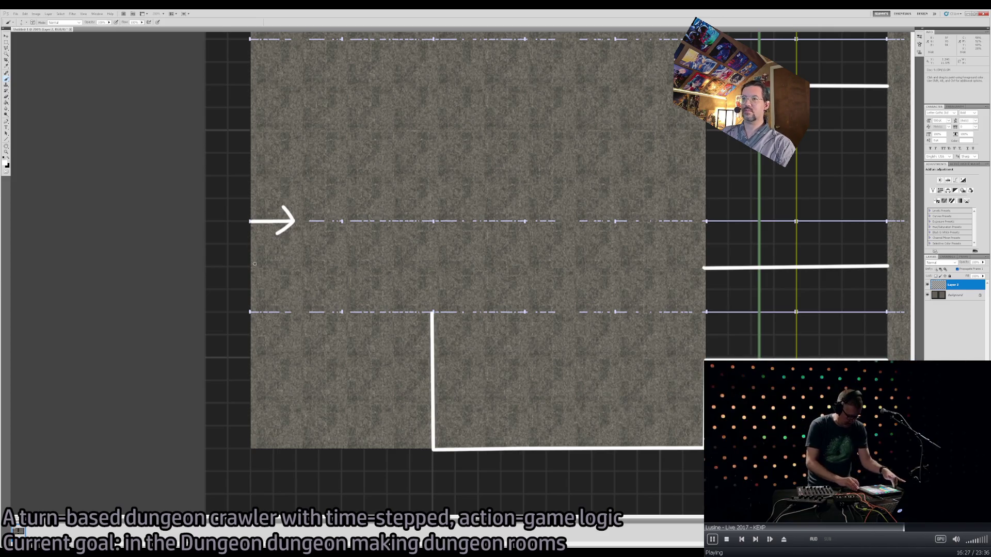
key("e")
left_click_drag(432, 312, 431, 353)
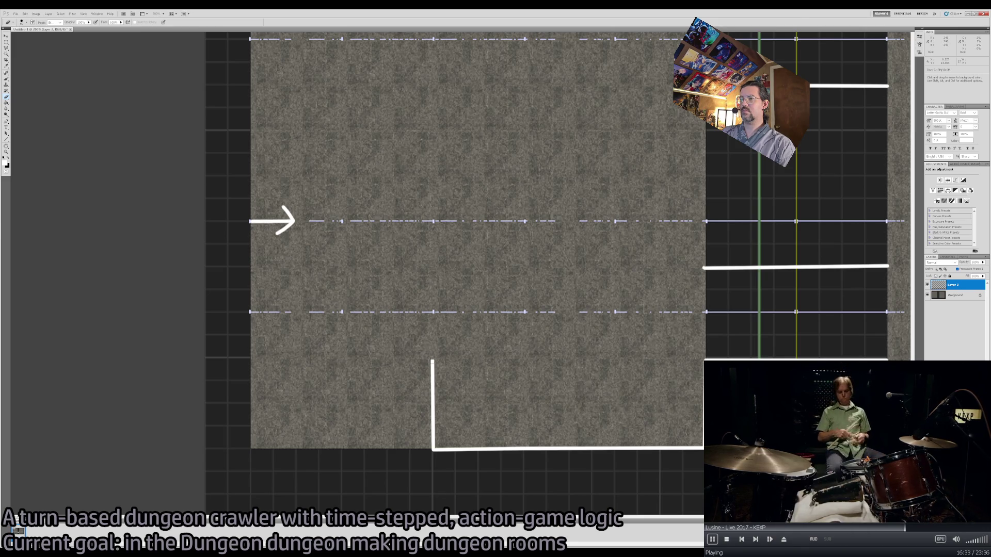
key("b")
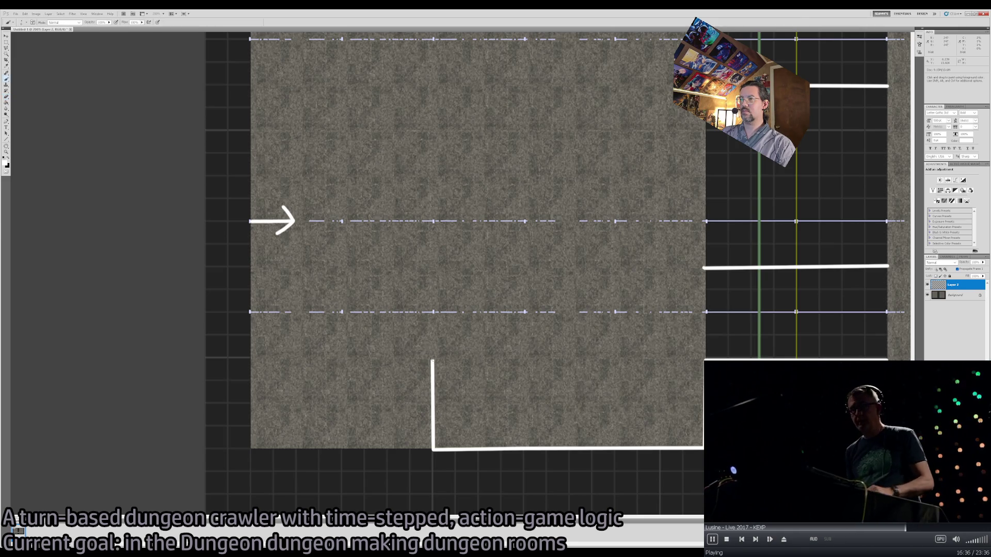
left_click(432, 266, "shift")
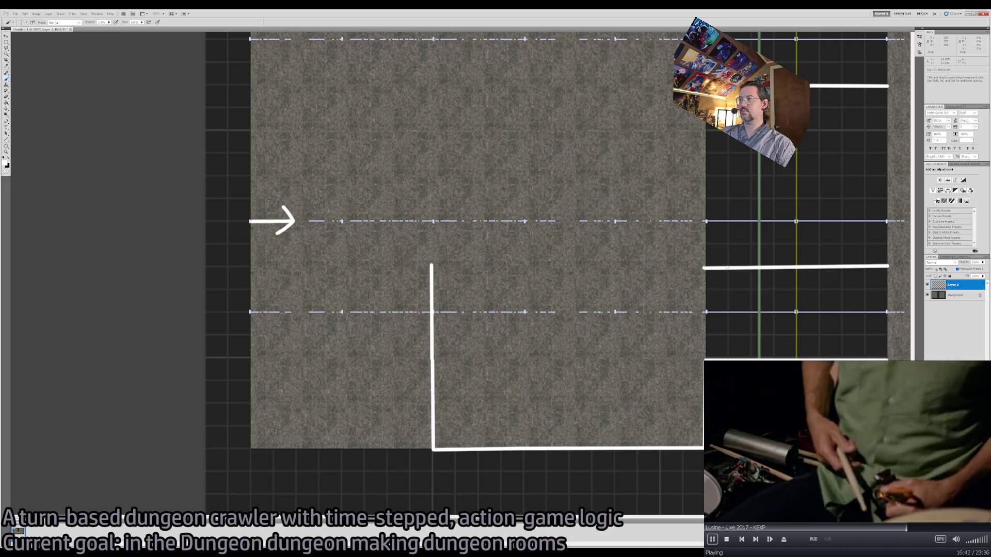
left_click(704, 268, "shift")
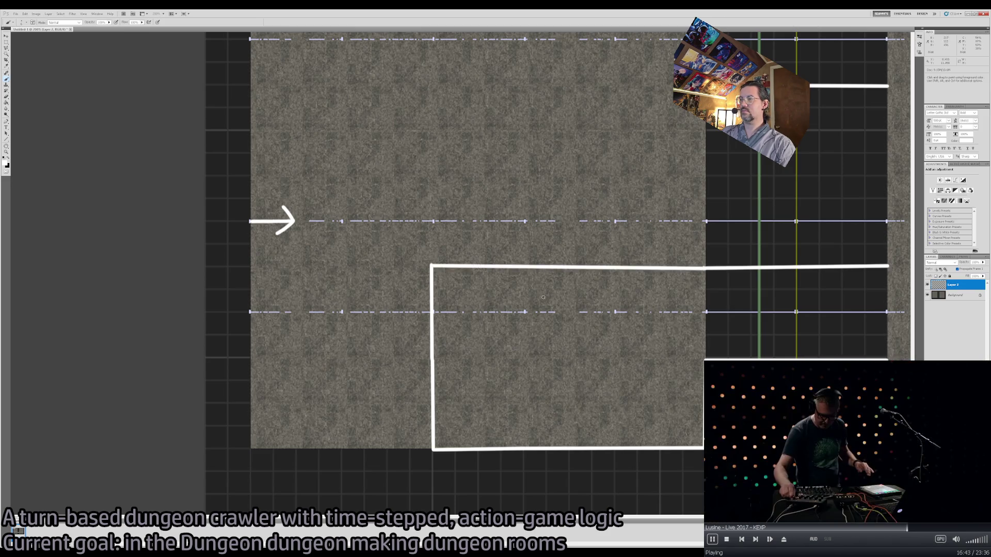
Draw a top wall across the floor and connect it down to the lower wall.
mouse_move(436, 266)
left_mouse_down()
mouse_move(459, 308)
mouse_move(540, 309)
left_mouse_up()
key("e")
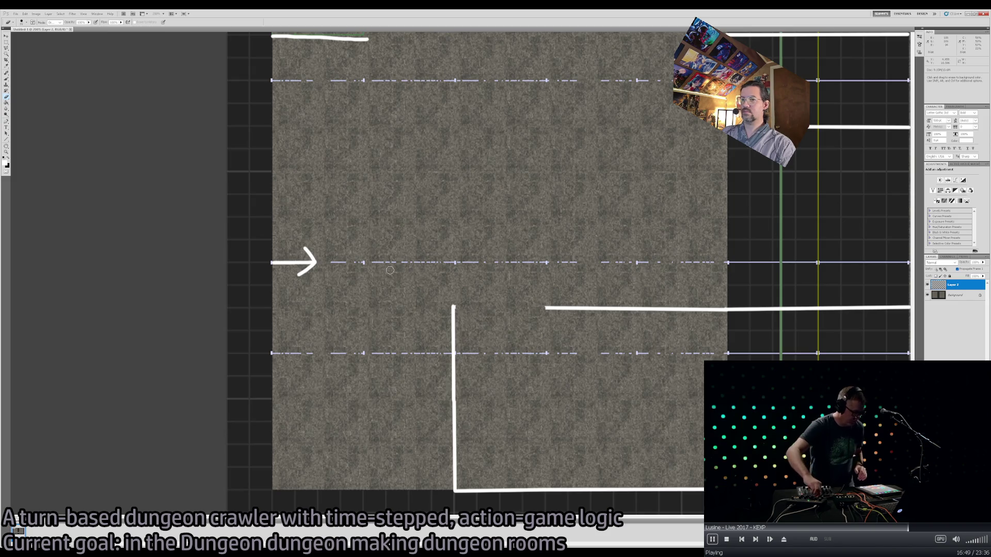
key("b")
left_click(274, 215)
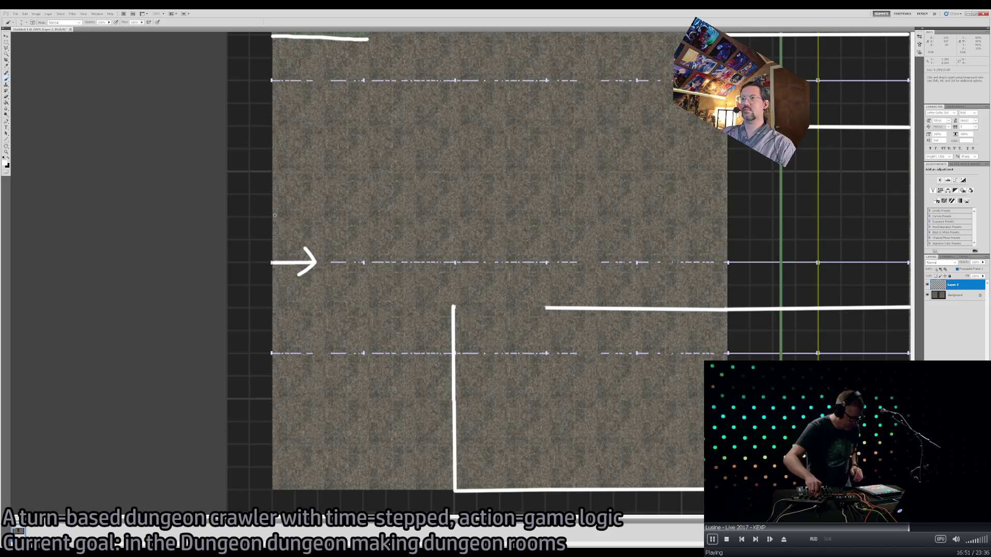
left_click(547, 218, "shift")
left_click(547, 309, "shift")
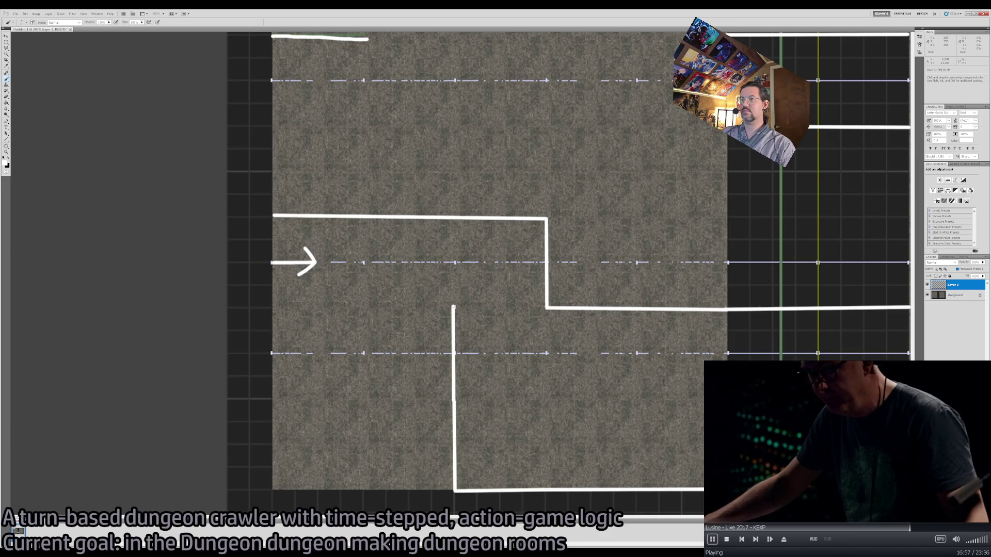
left_click(364, 307, "shift")
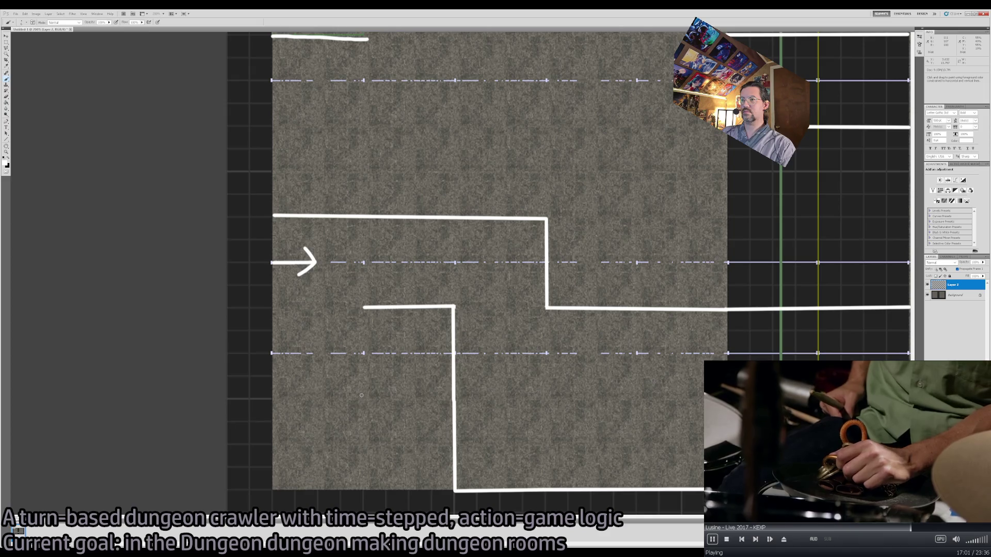
Replace a stray short wall with a vertical divider, then add the room's bottom and left walls.
key("e")
left_click_drag(364, 307, 451, 308)
key("b")
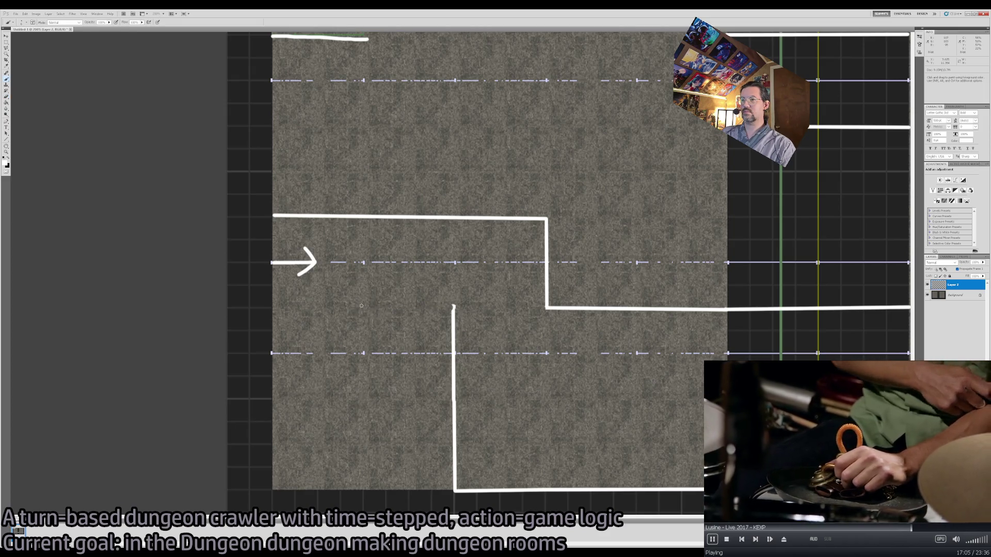
left_click(362, 217, "shift")
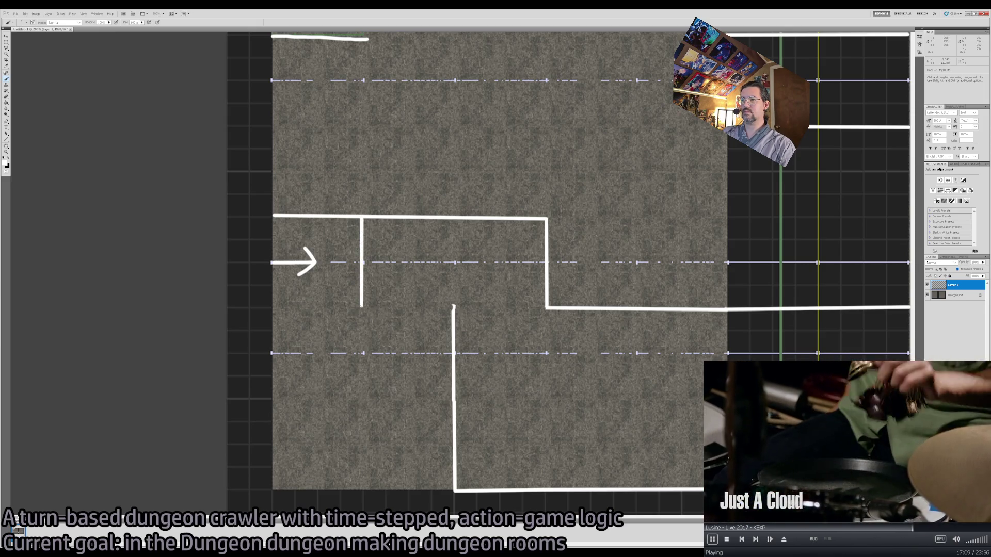
left_click(361, 397, "shift")
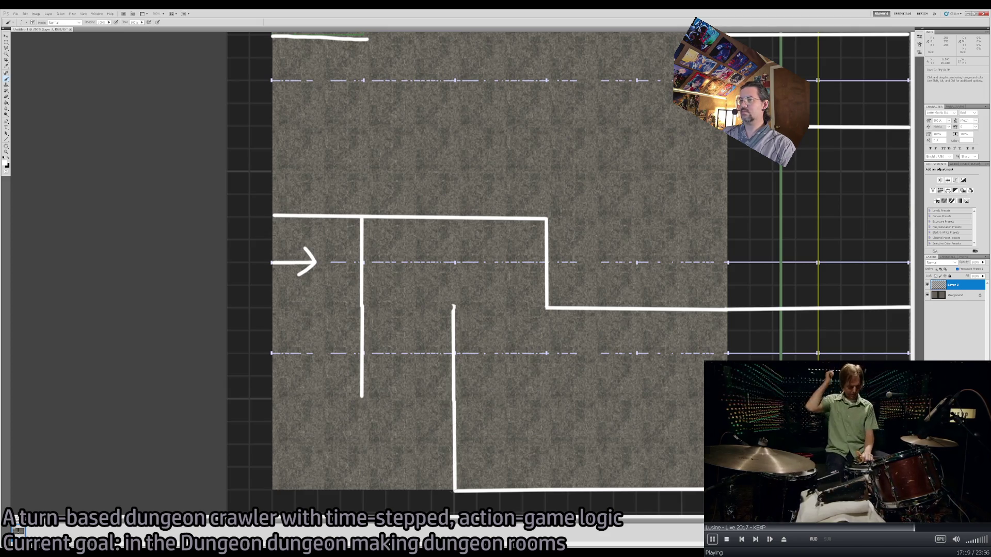
left_click(270, 489, "shift")
left_click(274, 221, "shift")
Add a horizontal wall dividing the lower room and trim the inner vertical and bottom walls.
scroll(458, 323, "down", 1)
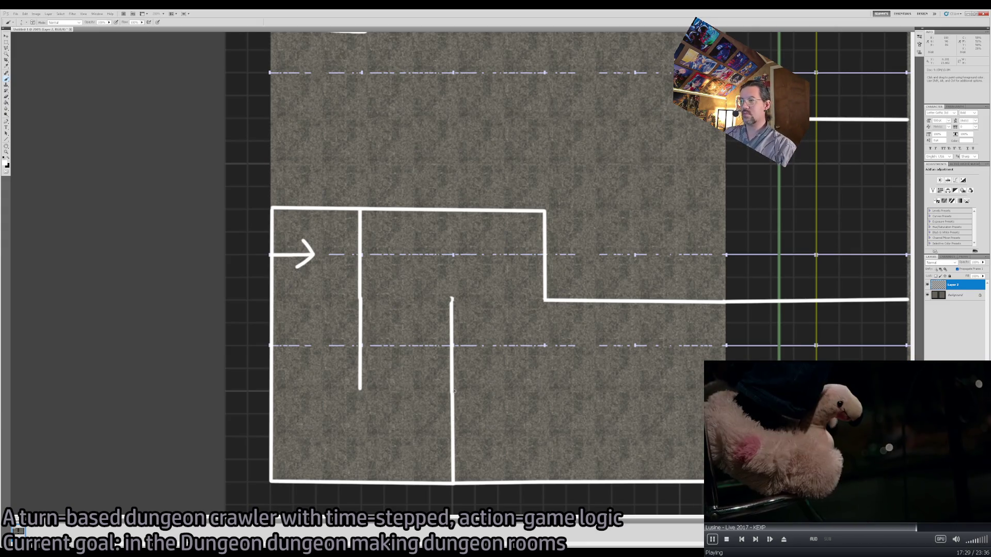
left_click(277, 398)
left_click(453, 395, "shift")
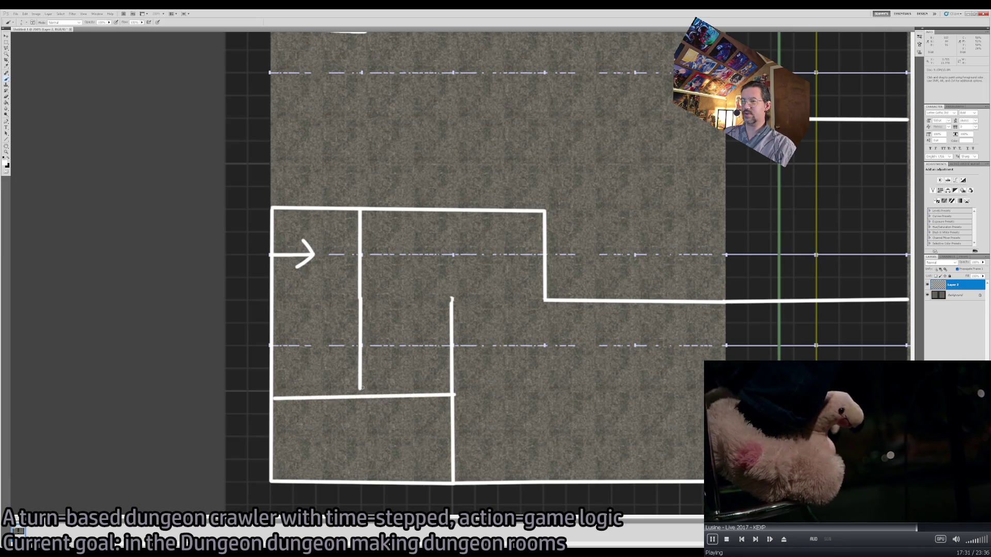
key("e")
left_click_drag(362, 387, 361, 300)
mouse_move(449, 483)
left_mouse_down()
mouse_move(260, 482)
mouse_move(272, 407)
left_mouse_up()
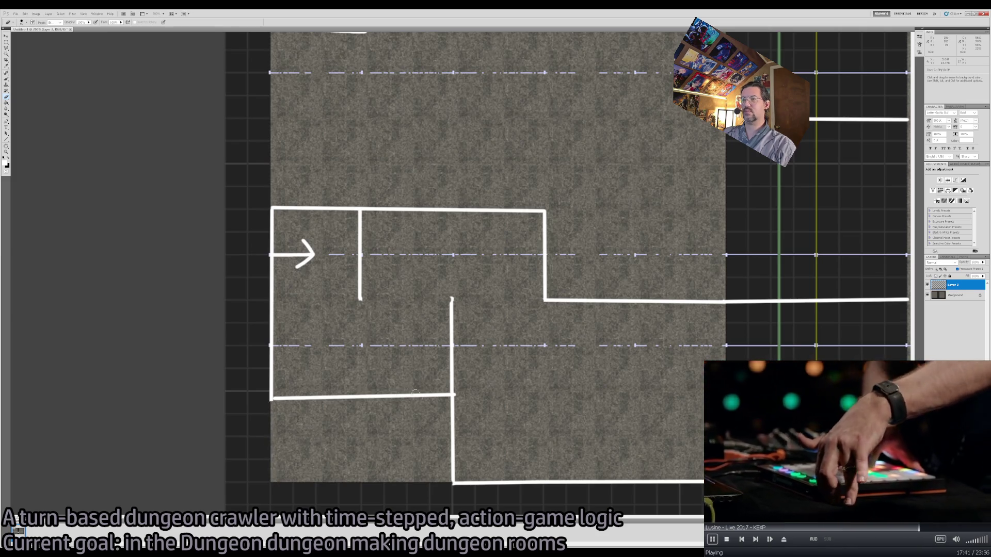
left_click_drag(381, 410, 329, 414)
key("b")
mouse_move(258, 376)
left_mouse_down()
mouse_move(429, 278)
mouse_move(438, 423)
left_mouse_up()
key("ctrl+z")
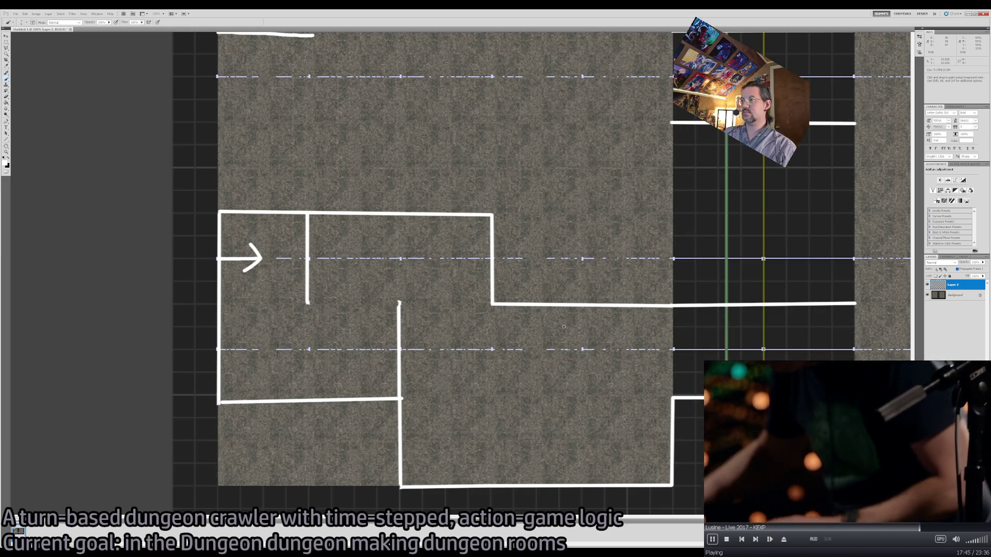
Open a gap in the right horizontal wall and add connecting vertical and horizontal walls.
left_click_drag(653, 323, 557, 332)
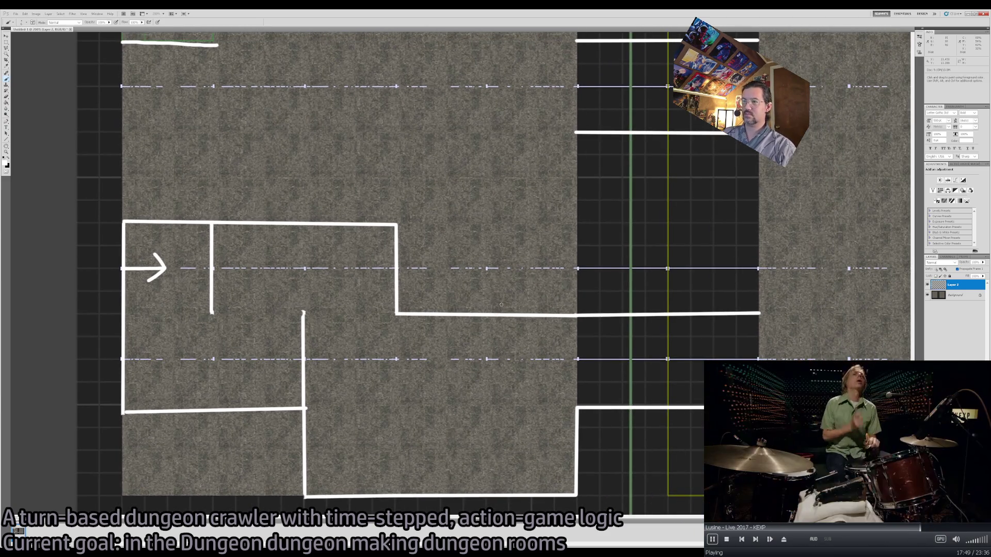
key("e")
left_click_drag(485, 316, 397, 313)
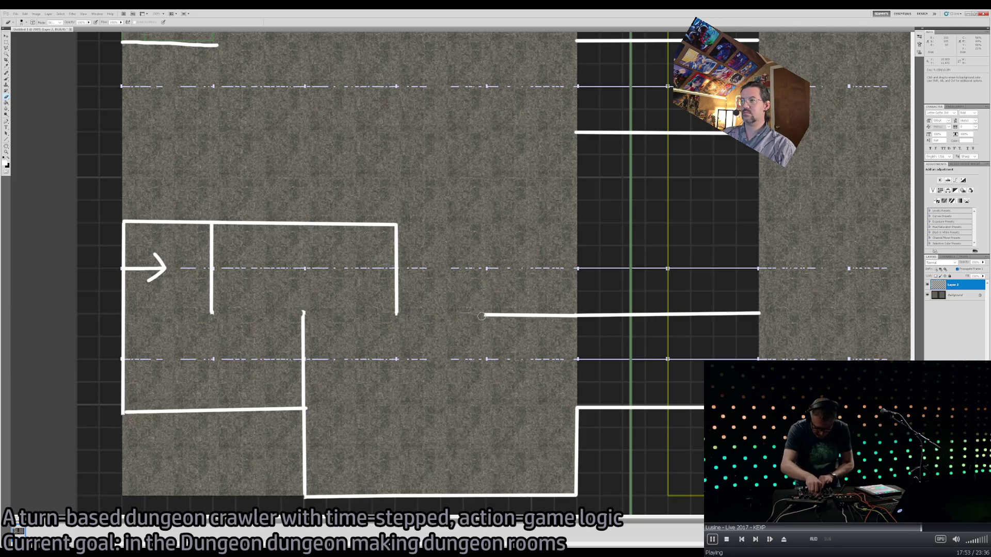
key("b")
left_click(487, 224, "shift")
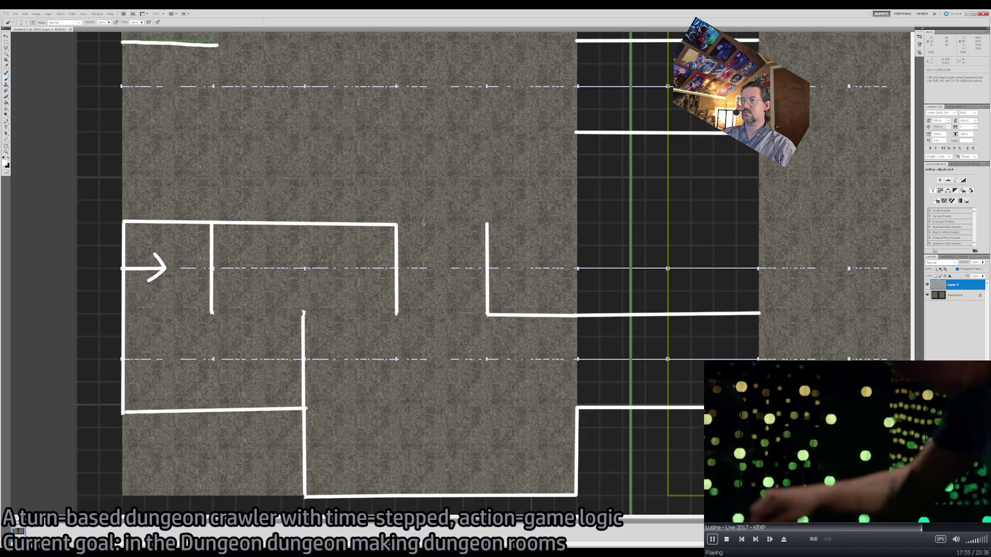
left_click(397, 224, "shift")
left_click_drag(449, 368, 475, 306)
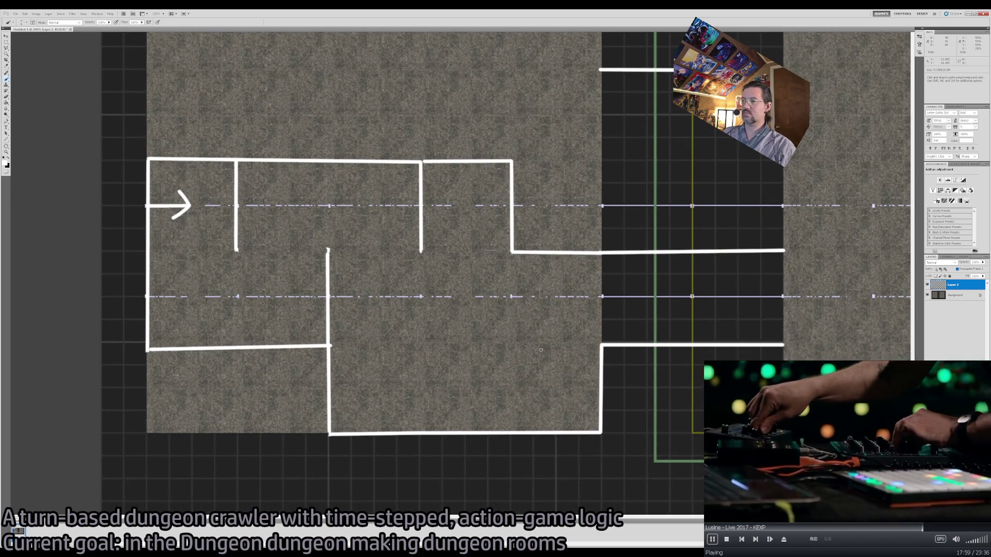
left_click(512, 343, "shift")
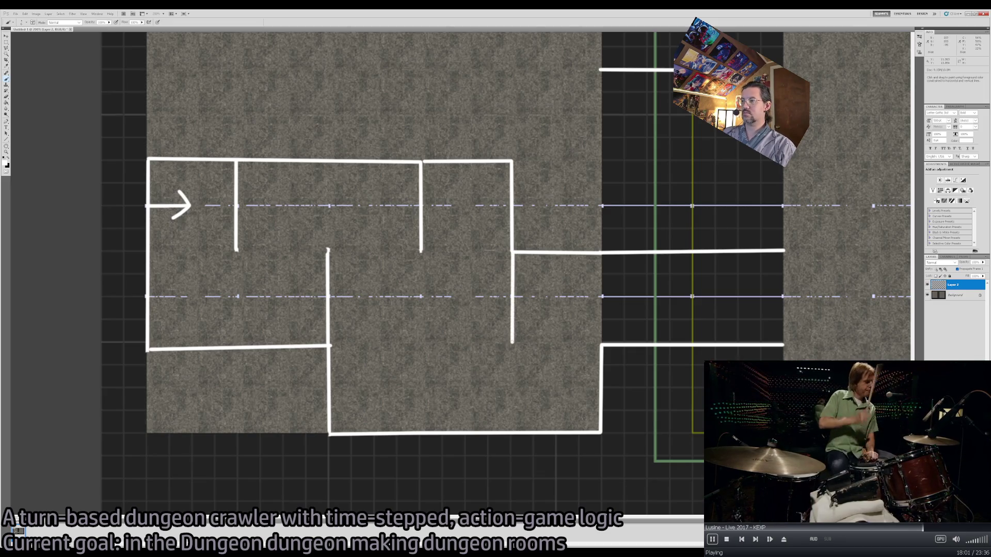
Review the map and trim the top wall's left end and the right vertical wall's upper part.
mouse_move(573, 373)
left_mouse_down()
mouse_move(546, 327)
mouse_move(556, 324)
left_mouse_up()
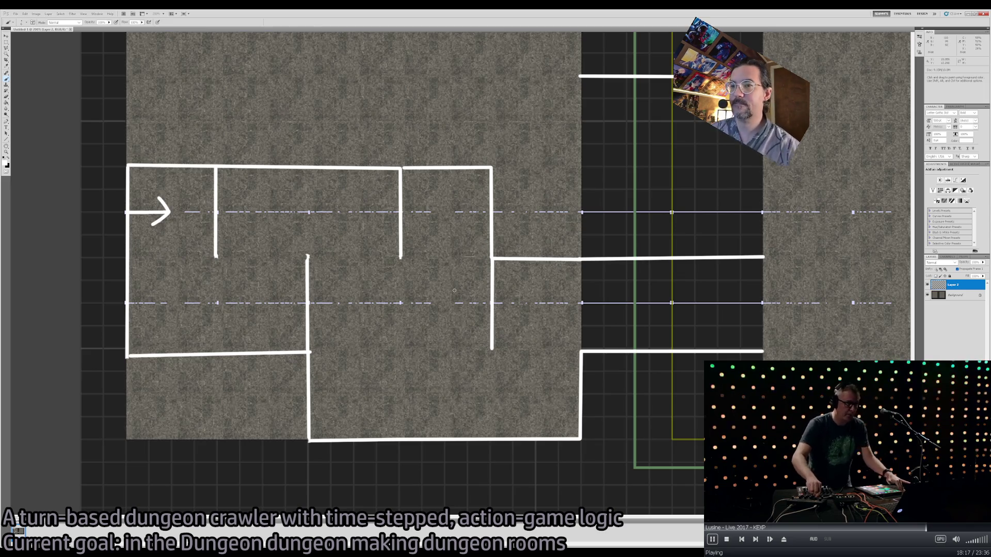
mouse_move(434, 279)
left_mouse_down()
mouse_move(524, 389)
mouse_move(528, 265)
mouse_move(513, 214)
left_mouse_up()
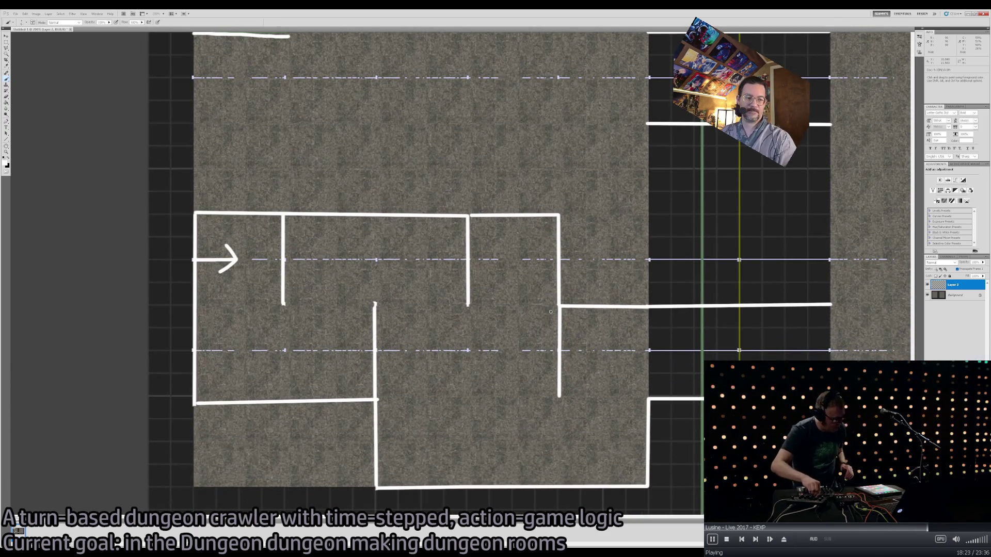
mouse_move(528, 335)
left_mouse_down()
mouse_move(186, 334)
mouse_move(520, 318)
left_mouse_up()
mouse_move(502, 283)
left_mouse_down()
mouse_move(454, 392)
mouse_move(442, 332)
mouse_move(521, 327)
left_mouse_up()
key("e")
mouse_move(432, 237)
left_mouse_down()
mouse_move(520, 243)
mouse_move(451, 236)
left_mouse_up()
left_click_drag(517, 242, 523, 323)
mouse_move(516, 269)
left_mouse_down()
mouse_move(565, 314)
mouse_move(534, 400)
mouse_move(511, 401)
left_mouse_up()
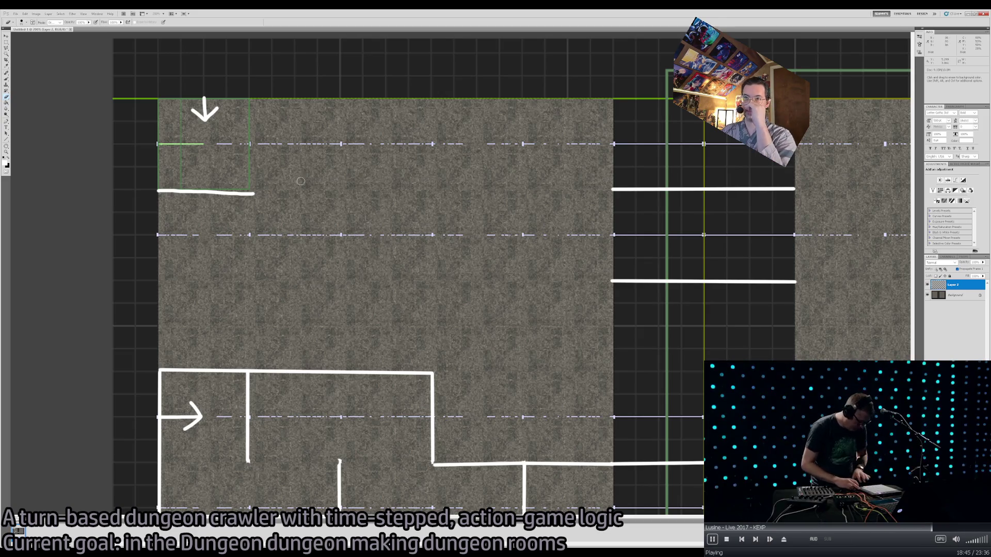
Add the upper room's left, top and bottom walls.
key("b")
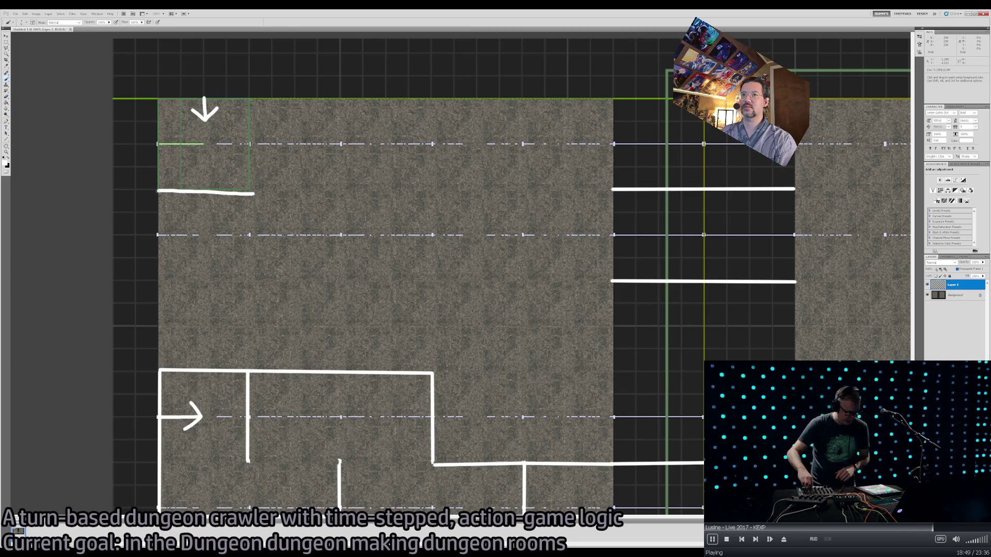
left_click(158, 98, "shift")
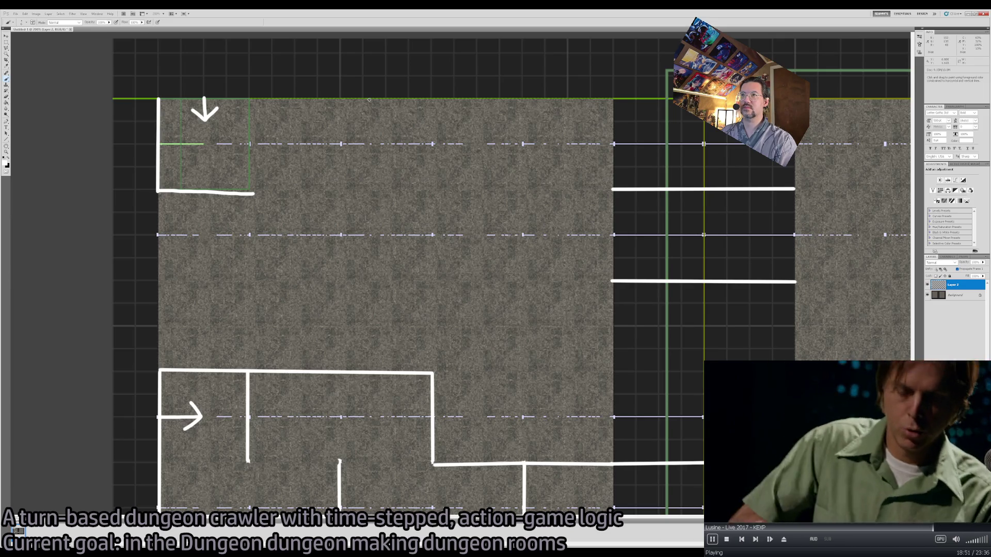
left_click(432, 97, "shift")
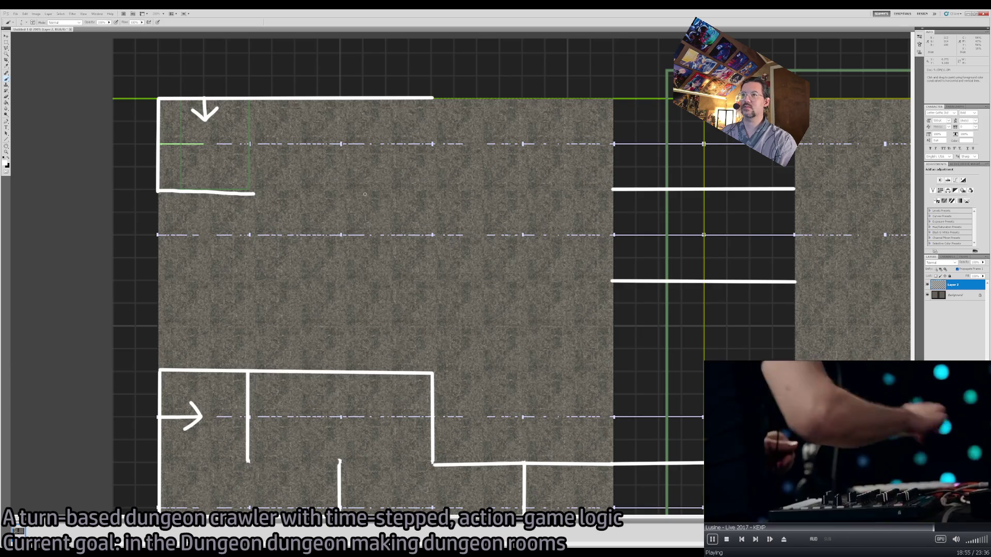
left_click(342, 195, "shift")
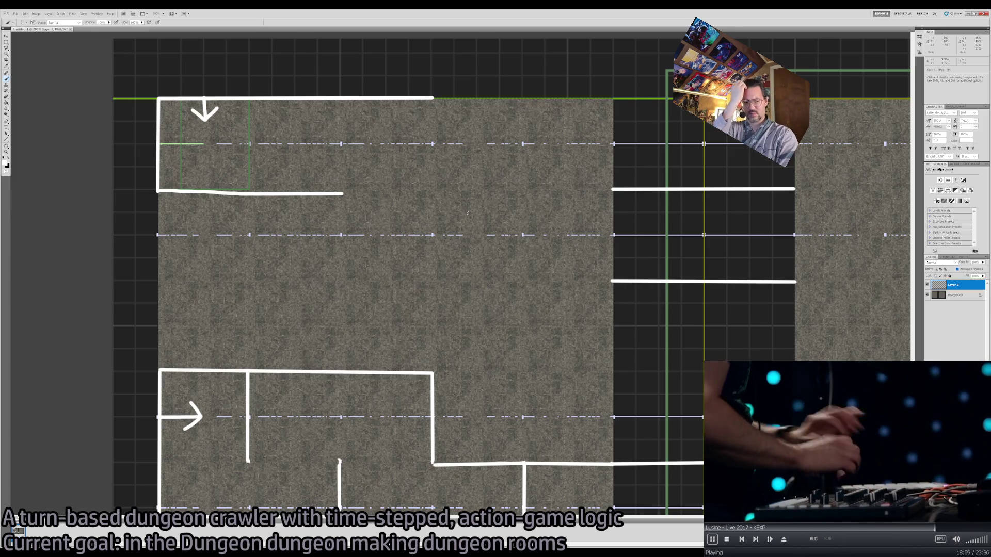
Extend the wall right and give the right room a long vertical wall and bottom wall.
left_click_drag(515, 265, 469, 231)
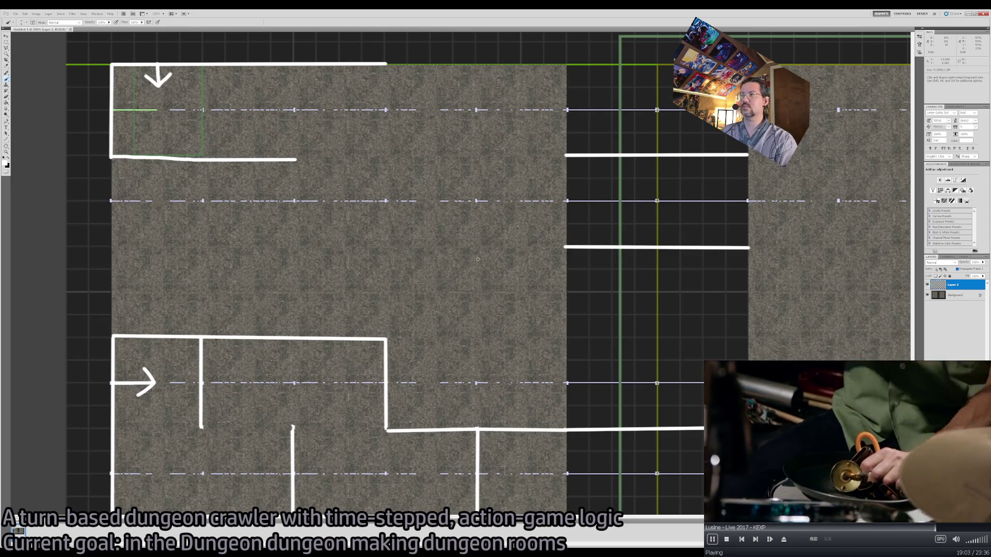
scroll(478, 259, "right", 5)
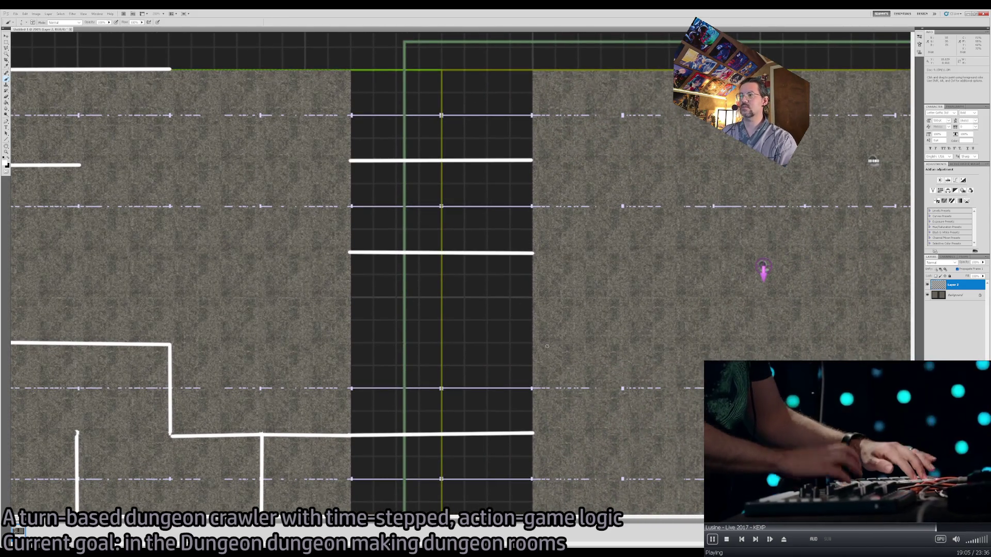
mouse_move(547, 347)
left_mouse_down()
mouse_move(513, 281)
mouse_move(525, 314)
left_mouse_up()
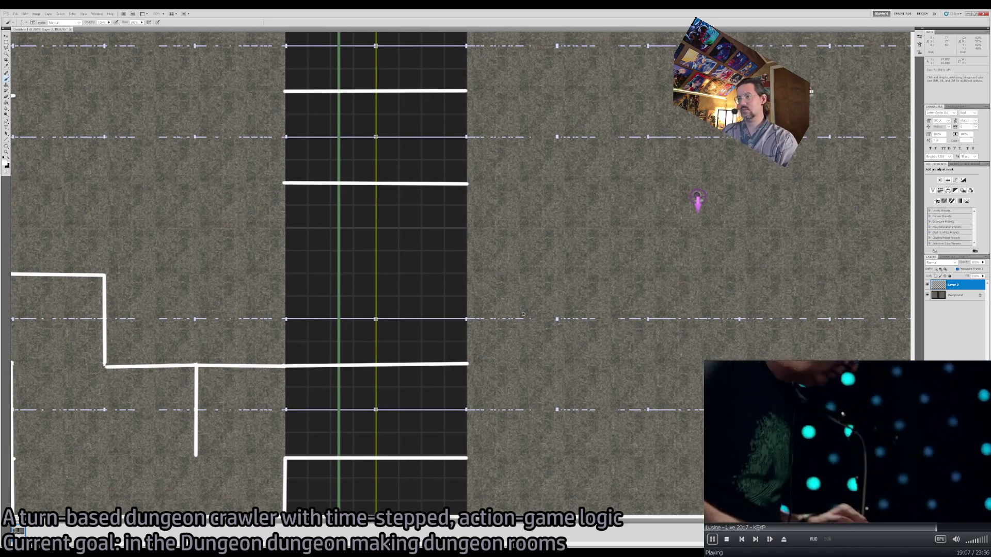
scroll(444, 47, "up", 1)
left_click(556, 145, "shift")
left_click_drag(554, 469, 566, 361)
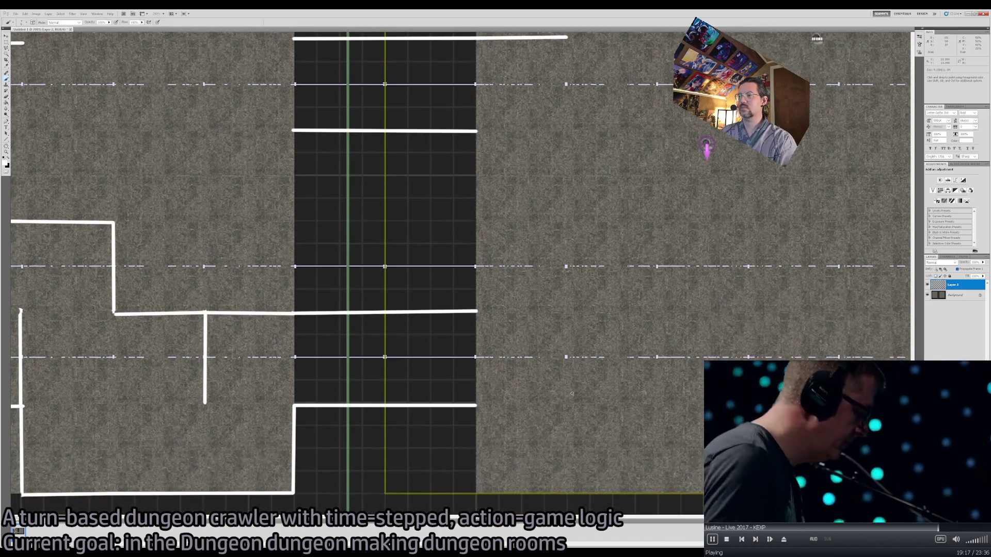
left_click(567, 407, "shift")
left_click(475, 407, "shift")
Build a new corner with vertical and top walls and extend the top-left room's bottom wall.
mouse_move(619, 203)
left_mouse_down()
mouse_move(471, 243)
mouse_move(396, 249)
mouse_move(344, 140)
mouse_move(497, 295)
mouse_move(792, 303)
mouse_move(758, 249)
mouse_move(498, 231)
left_mouse_up()
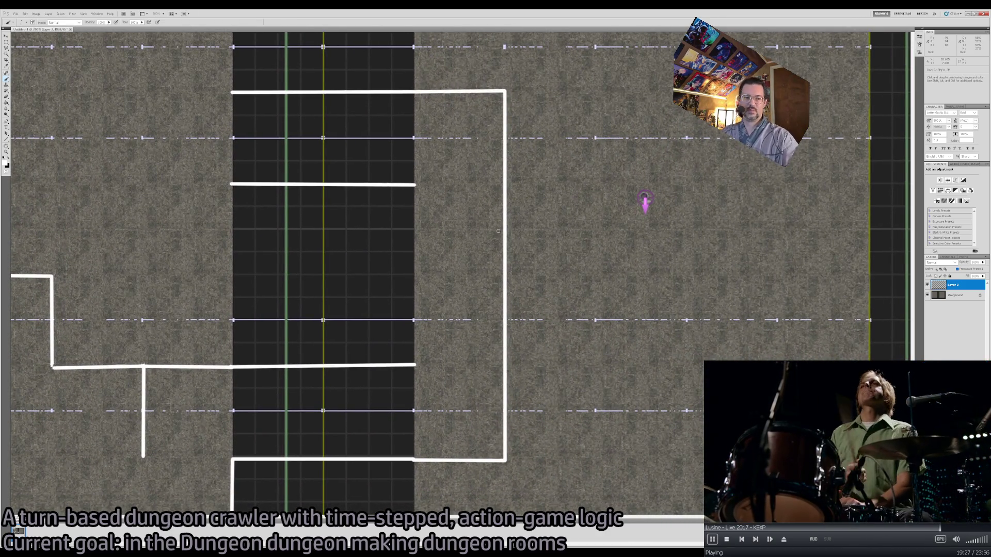
mouse_move(492, 226)
left_mouse_down()
mouse_move(574, 234)
mouse_move(858, 316)
left_mouse_up()
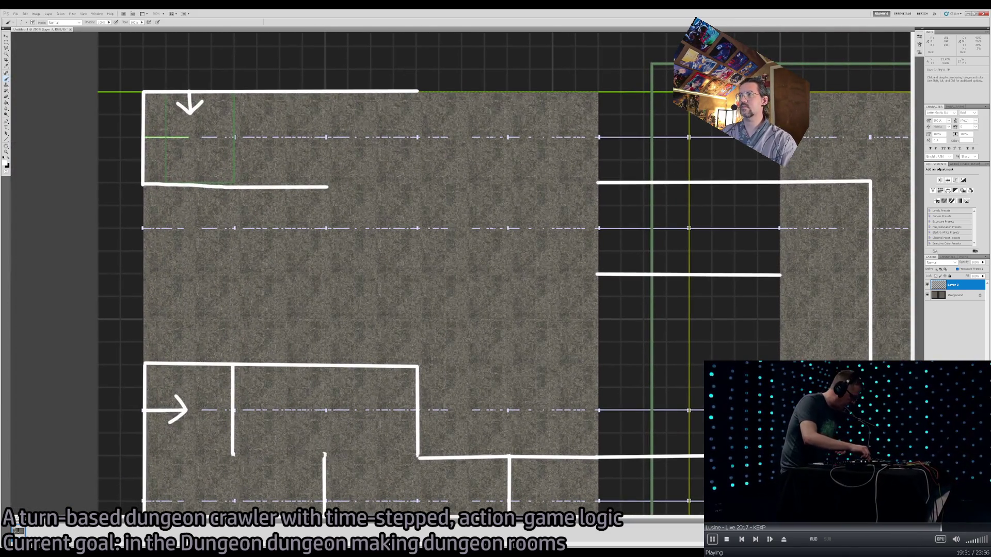
left_click(507, 181, "shift")
left_click(505, 92, "shift")
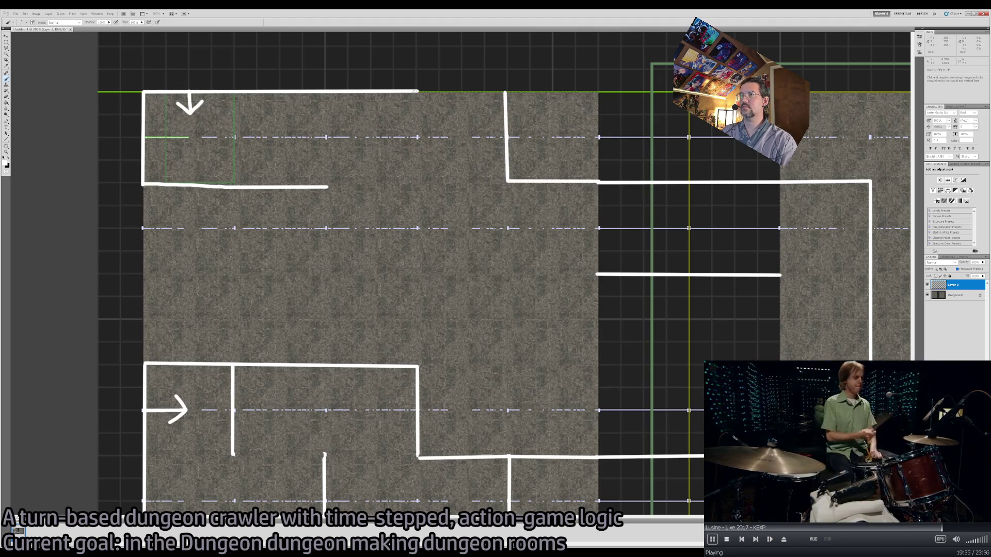
left_click(418, 91, "shift")
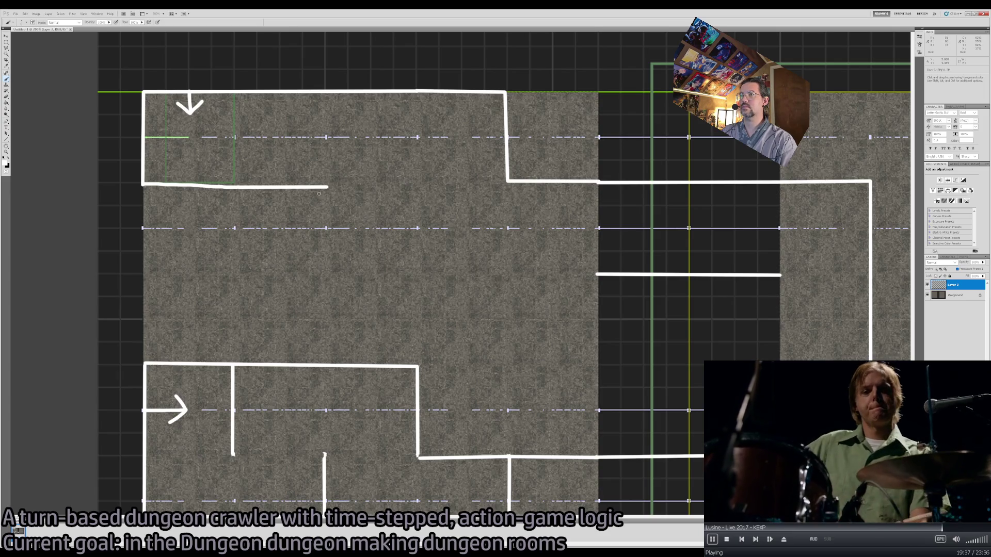
left_click(417, 184, "shift")
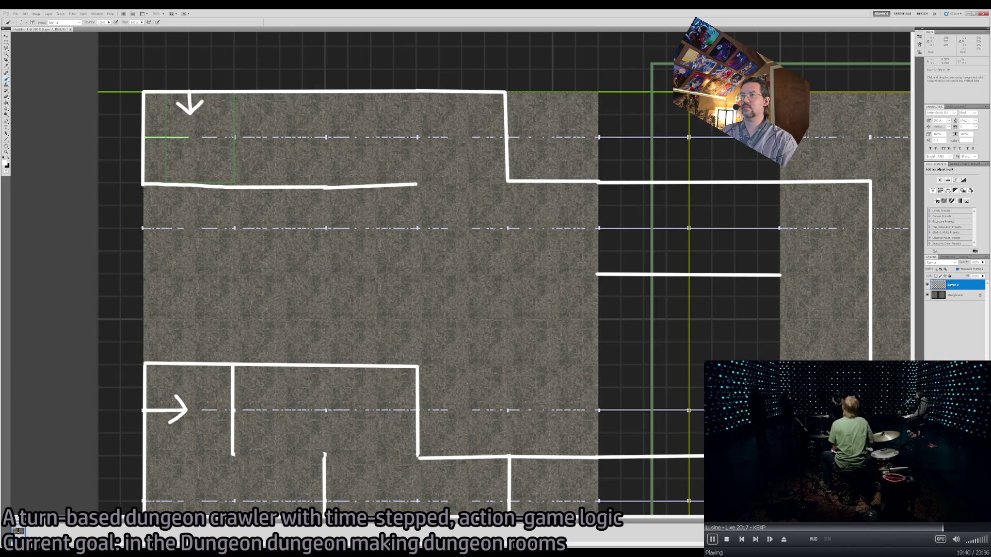
Run a vertical wall down and a wall joining the existing horizontal wall, plus a short divider.
left_click(419, 278, "shift")
left_click(593, 273, "shift")
key("ctrl+z")
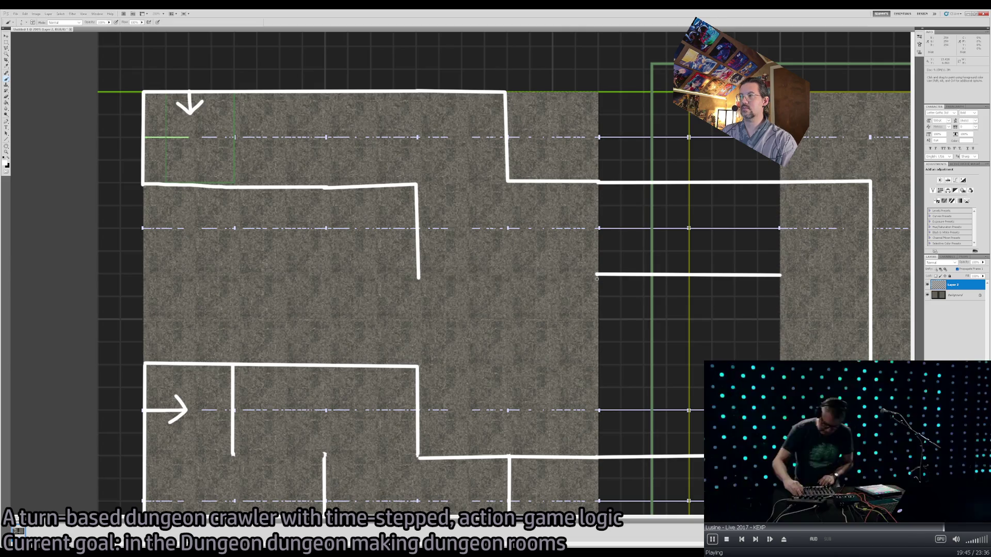
left_click(596, 274, "shift")
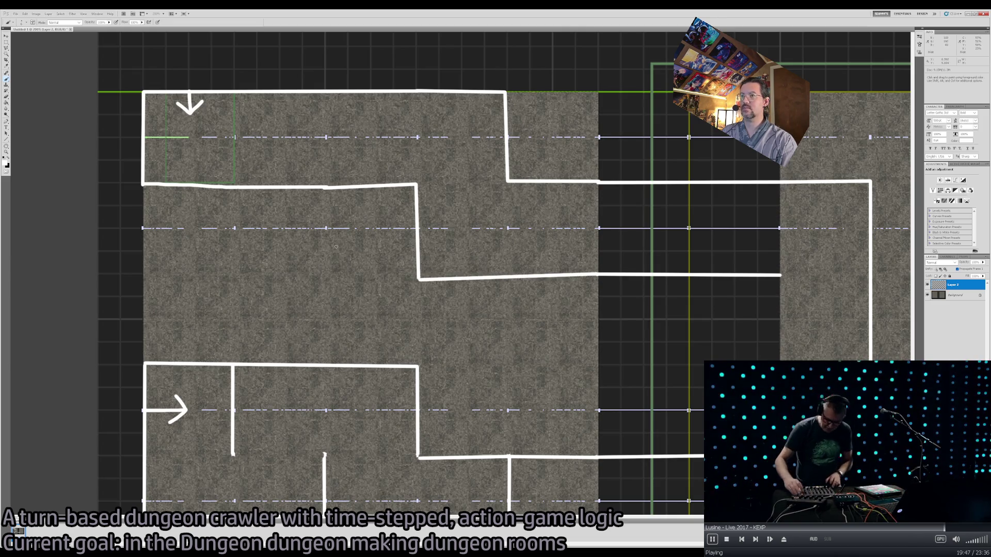
left_click_drag(327, 288, 326, 189)
Erase the stray vertical wall segment between the left rooms.
key("e")
left_click(419, 274)
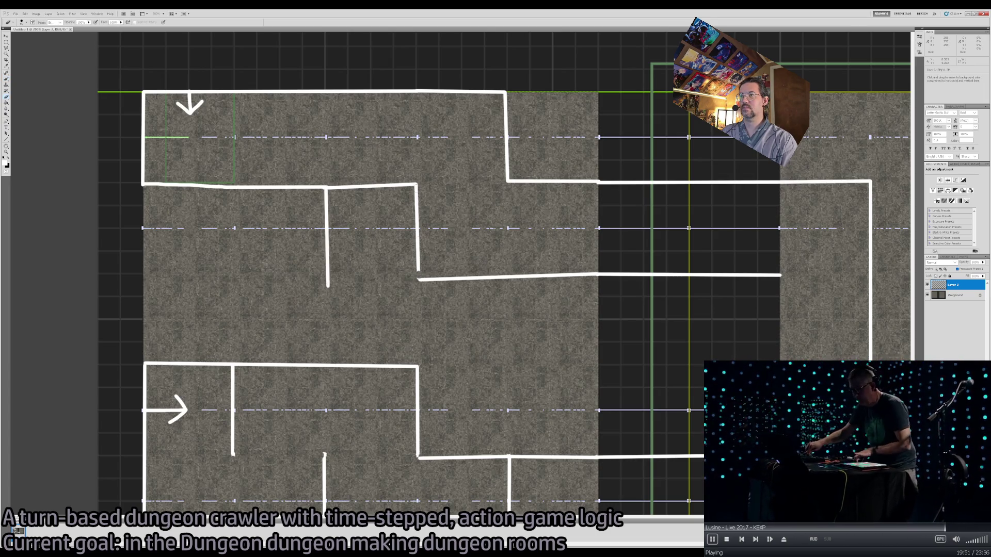
left_click(417, 187, "shift")
left_click_drag(372, 283, 467, 285)
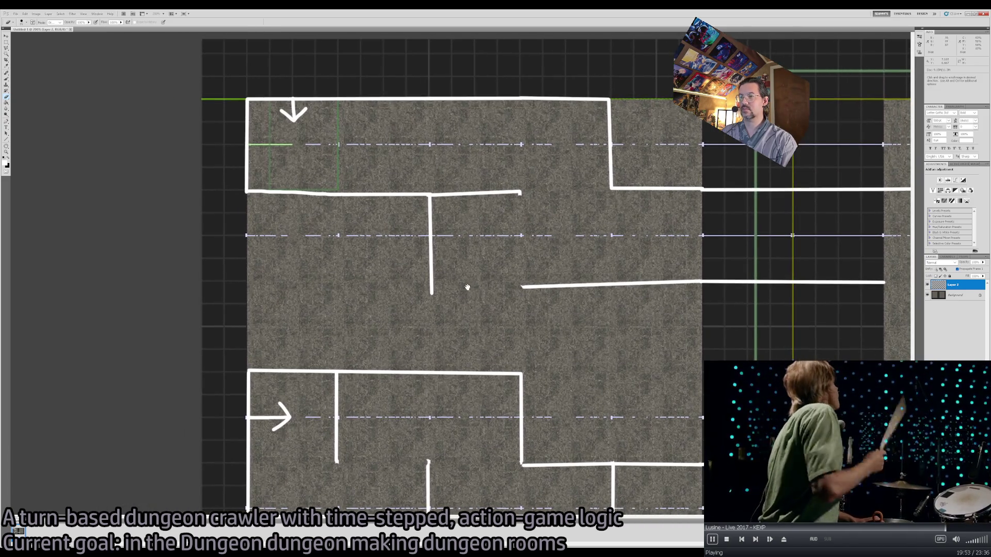
Join the horizontal wall to the lower room and fill the gap in the left outer wall.
key("b")
left_click(521, 374, "shift")
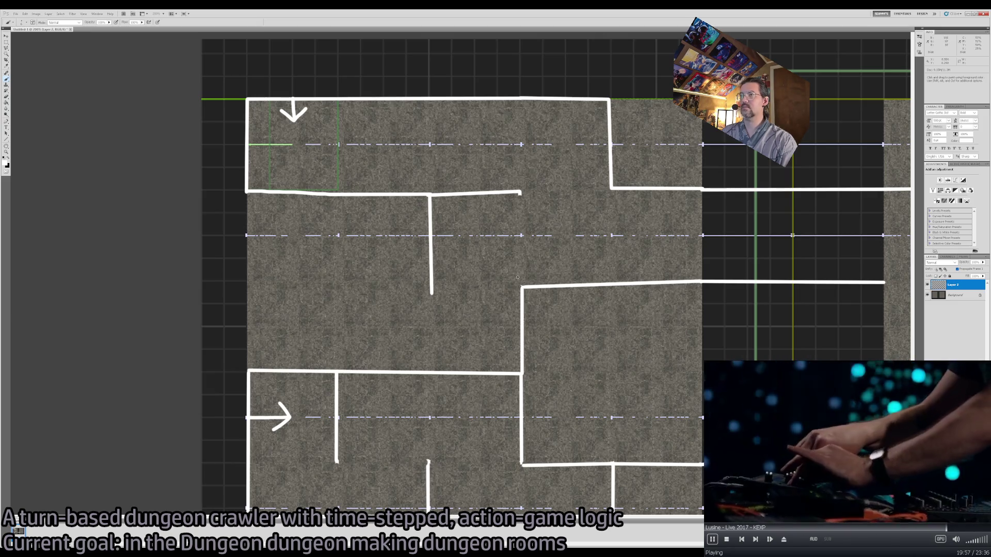
left_click_drag(246, 192, 249, 371)
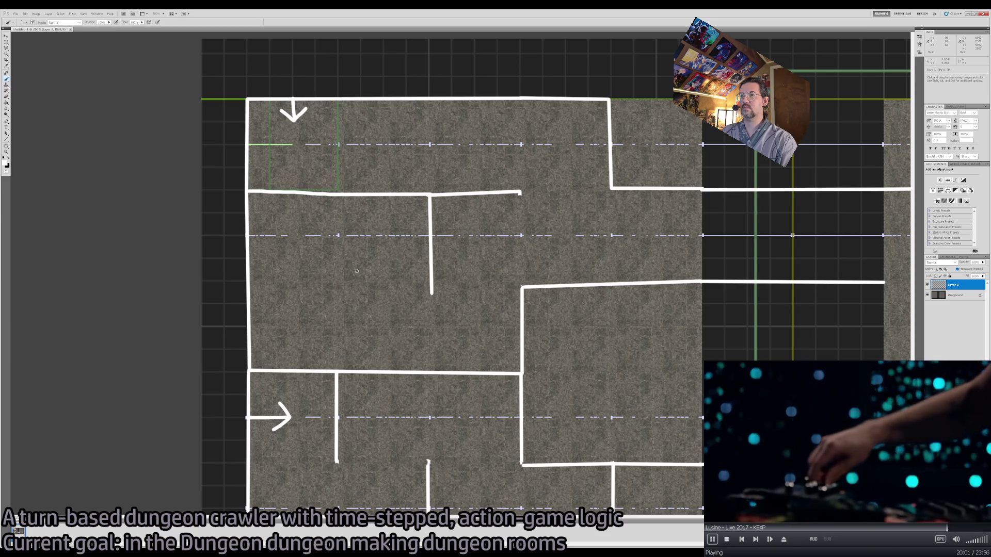
mouse_move(519, 310)
left_mouse_down()
mouse_move(476, 322)
mouse_move(356, 279)
mouse_move(376, 247)
mouse_move(494, 230)
mouse_move(510, 299)
mouse_move(352, 312)
left_mouse_up()
key("z")
key("h")
mouse_move(413, 401)
left_mouse_down()
mouse_move(413, 254)
mouse_move(424, 297)
left_mouse_up()
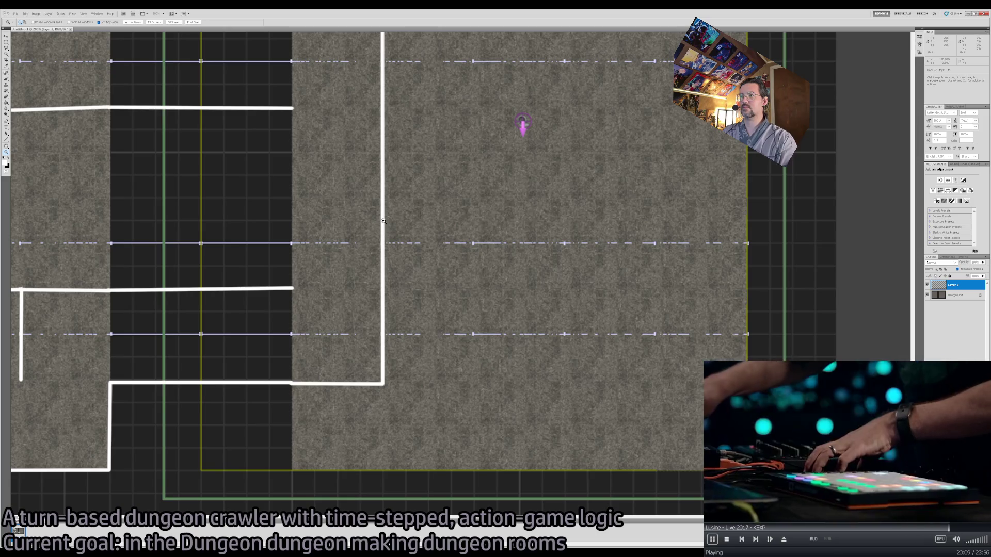
Paint two horizontal wall branches jutting right off the long vertical wall.
key("e")
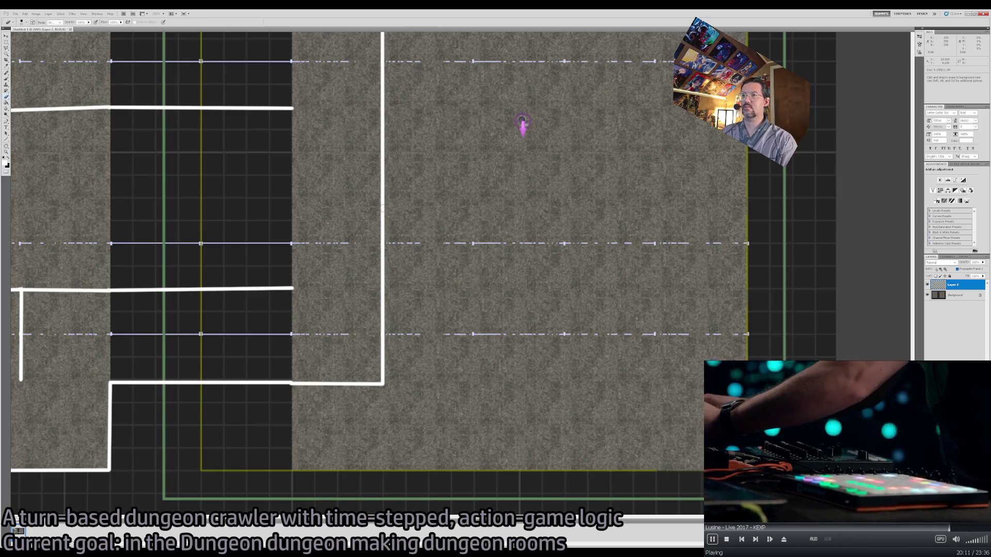
key("b")
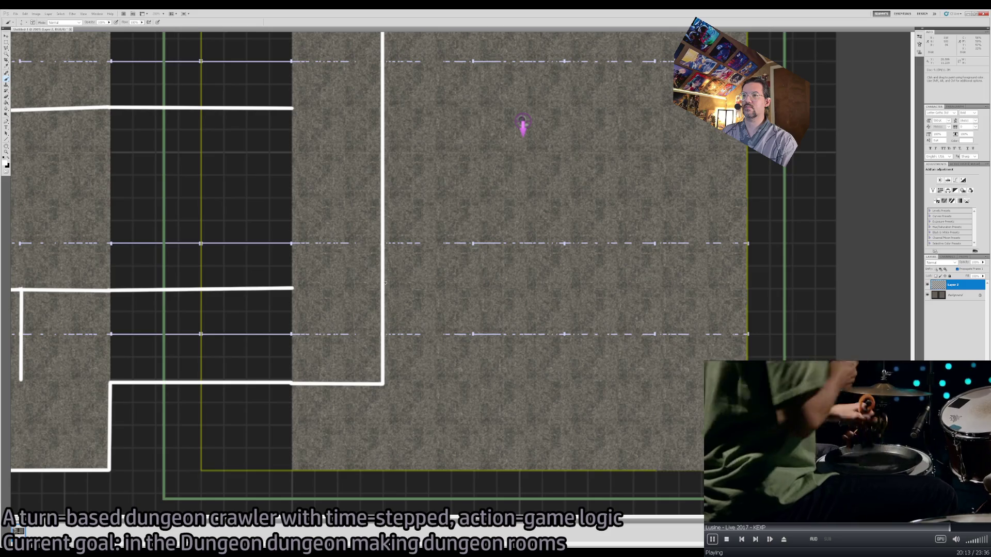
left_click_drag(384, 284, 477, 284)
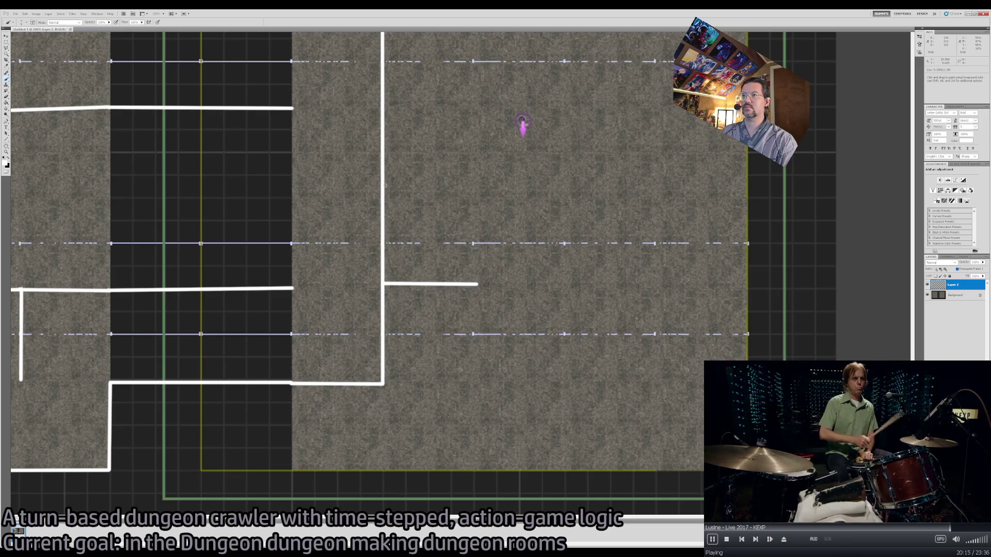
left_click(474, 194, "shift")
Erase the long wall between the two branches to open a doorway gap.
key("e")
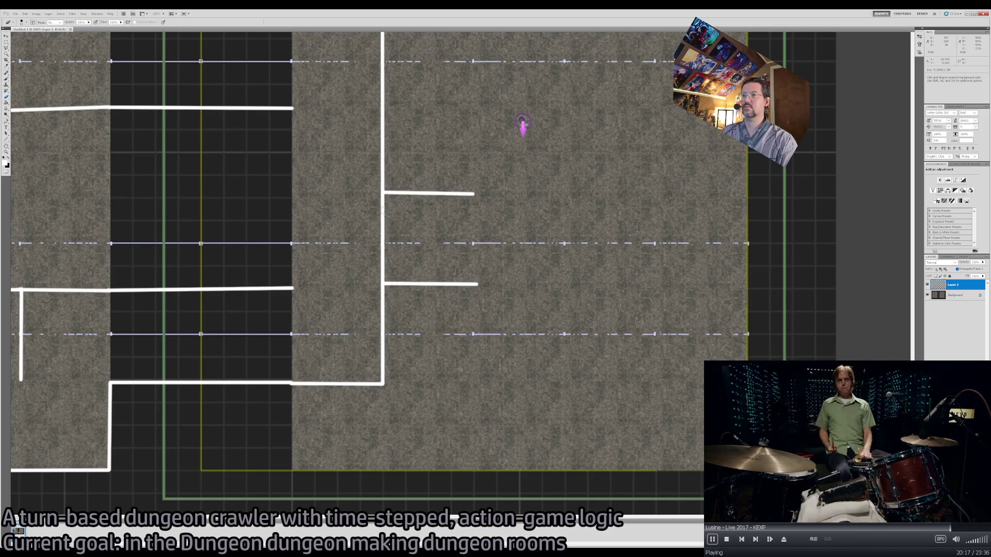
left_click(383, 199)
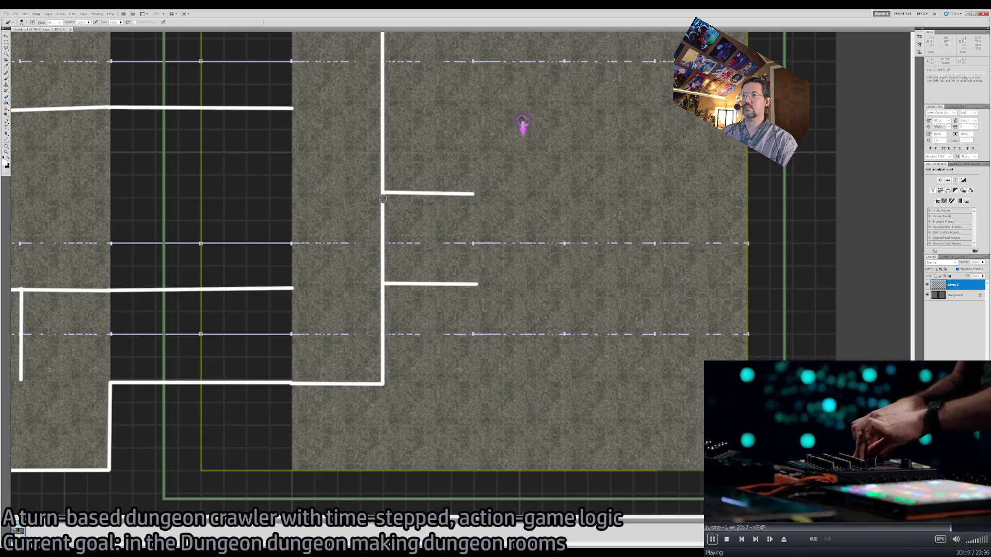
left_click(383, 279)
left_click(382, 282, "shift")
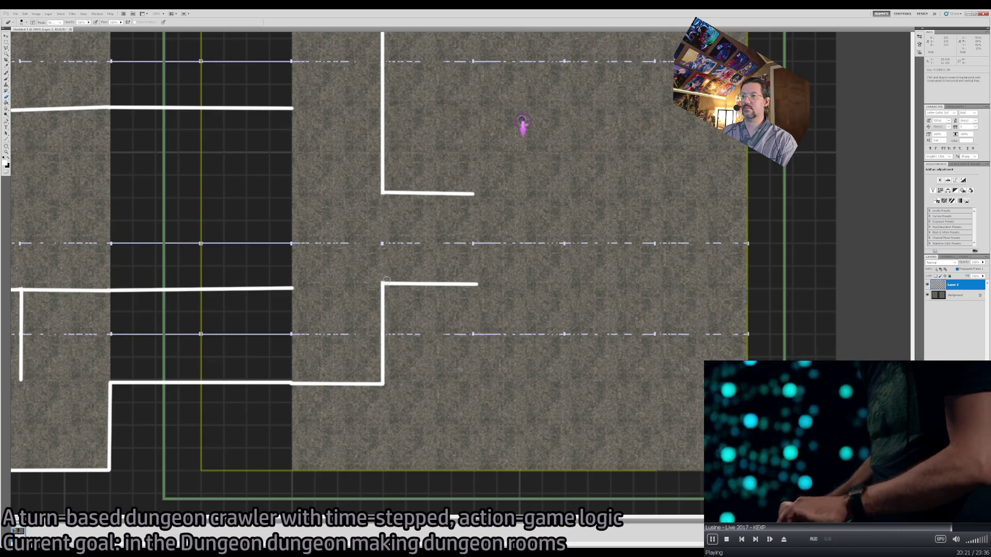
left_click_drag(566, 304, 473, 291)
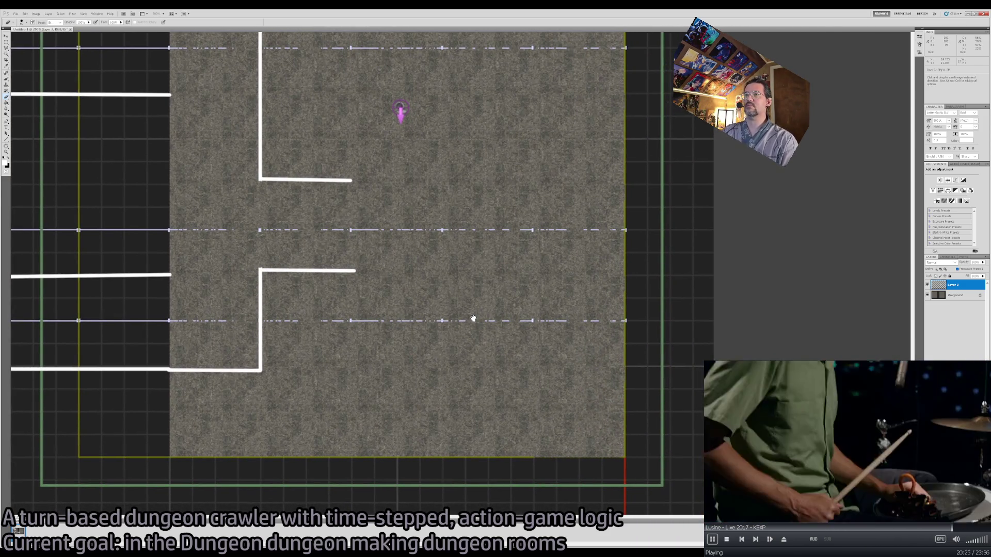
key("z")
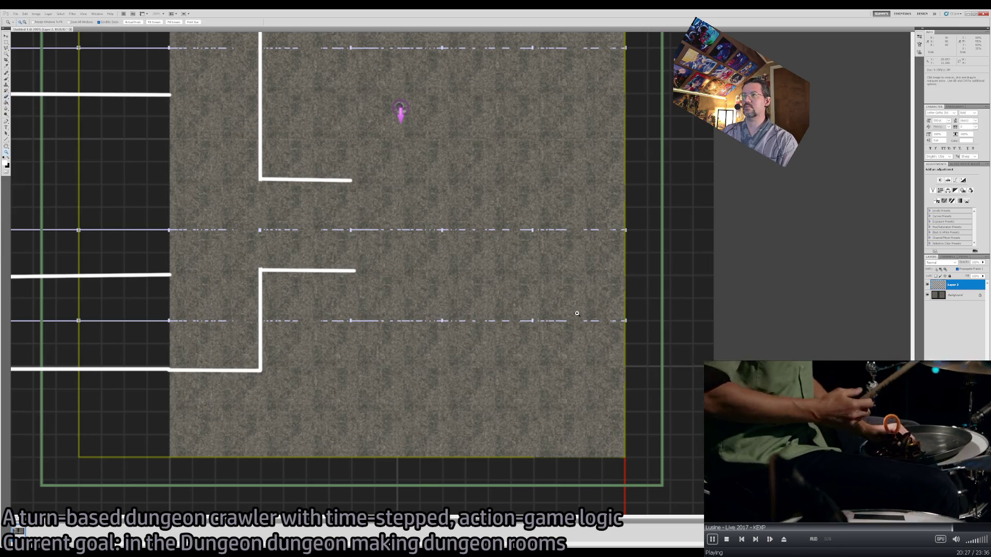
key("ctrl+minus")
key("ctrl+minus")
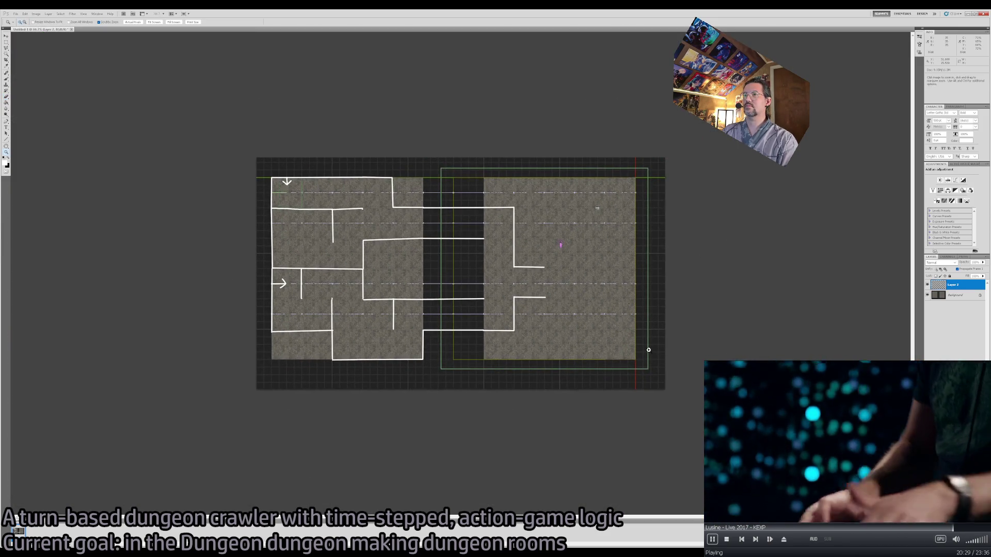
Paint an upward exit arrow at the right room's lower-right corner.
left_click(631, 355)
left_click_drag(735, 376, 489, 347)
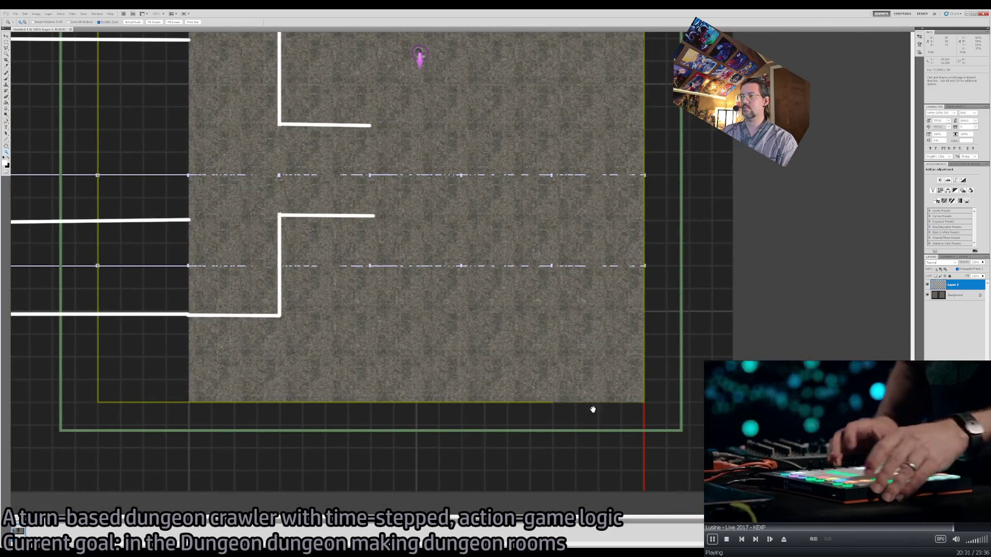
key("b")
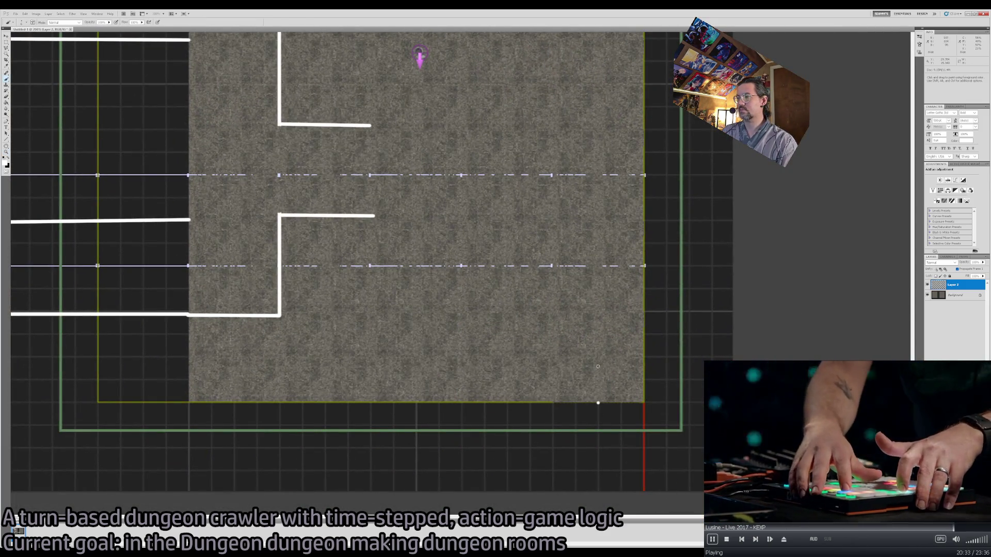
left_click(598, 384, "shift")
left_click(606, 390, "shift")
left_click(588, 391, "shift")
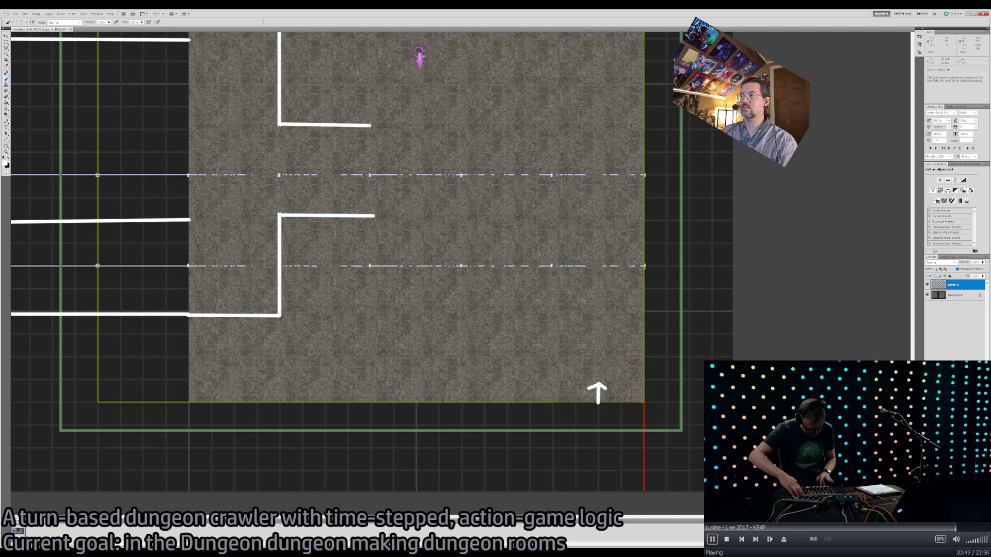
Paint a left-pointing exit arrow on the right edge and a short horizontal wall below it.
mouse_move(644, 265)
left_mouse_down()
mouse_move(619, 268)
mouse_move(622, 256)
left_mouse_up()
left_click_drag(617, 267, 626, 275)
key("ctrl+z")
left_click_drag(553, 239, 609, 308)
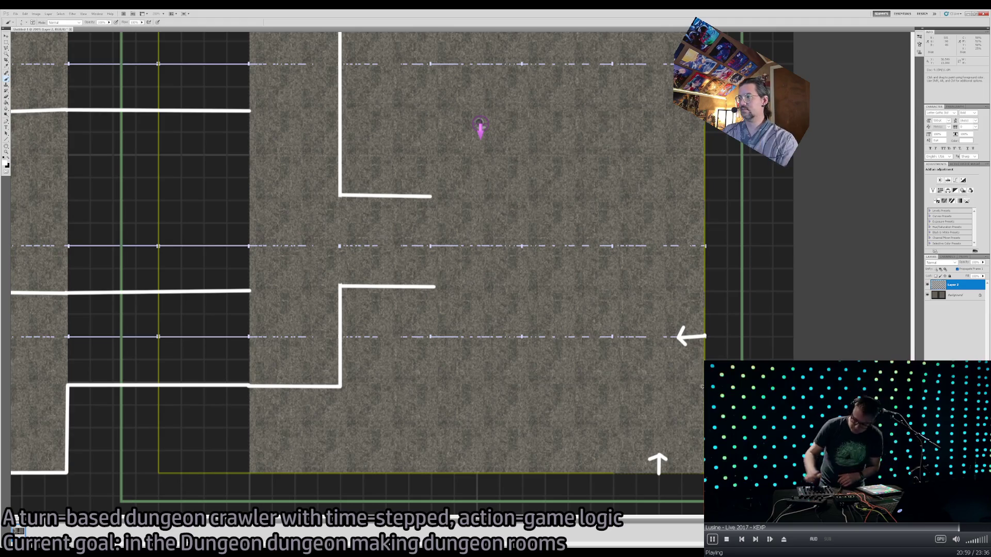
left_click_drag(618, 391, 703, 391)
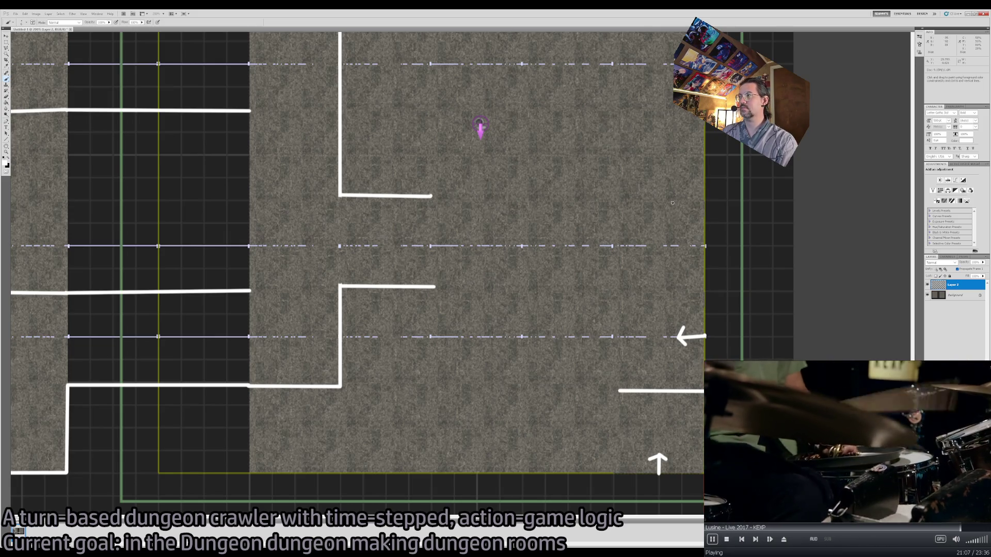
Draw straight walls across the right room, down its right side, along the bottom, and stepping up-left.
left_click(705, 197, "shift")
left_click(705, 391, "shift")
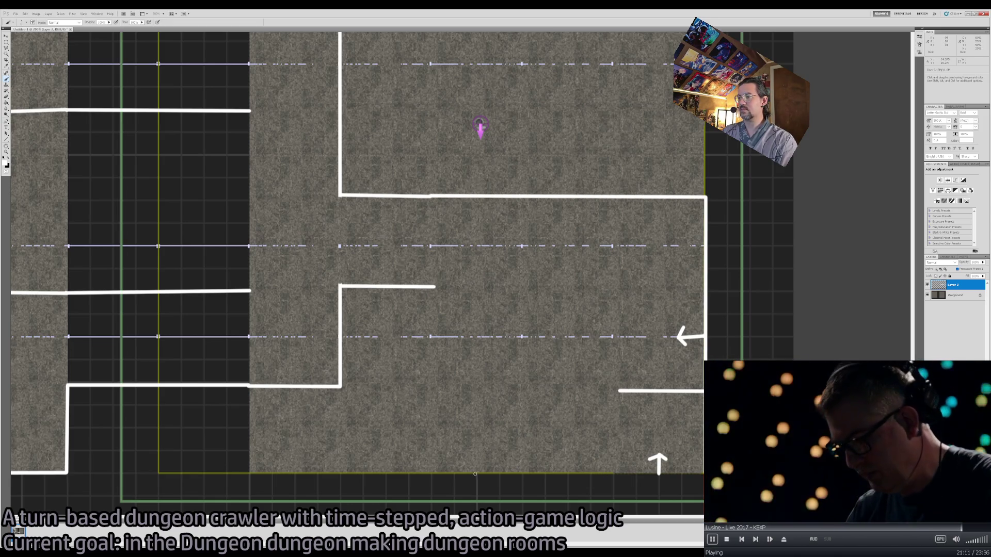
left_click(614, 473, "shift")
left_click(522, 473, "shift")
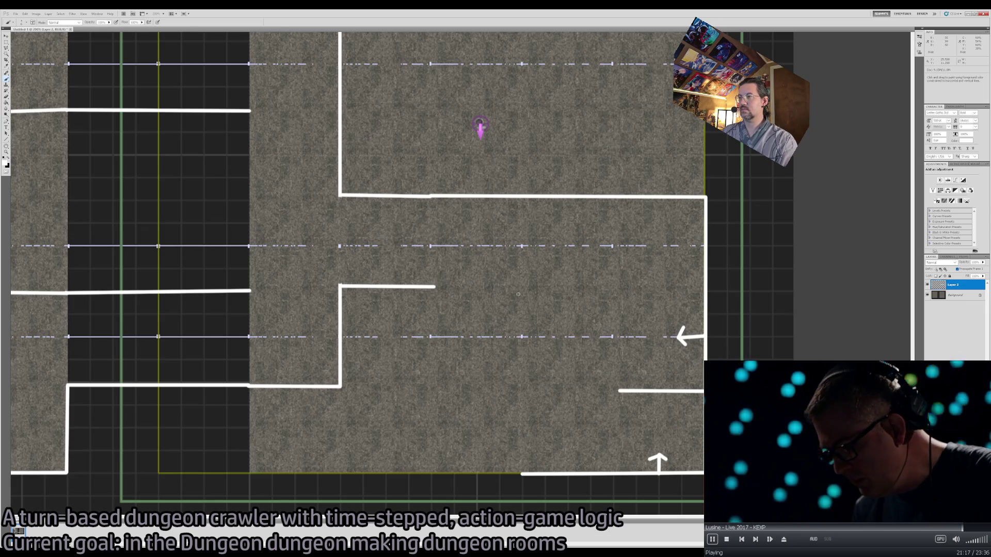
left_click(521, 394, "shift")
left_click(431, 392, "shift")
left_click(433, 287, "shift")
key("z")
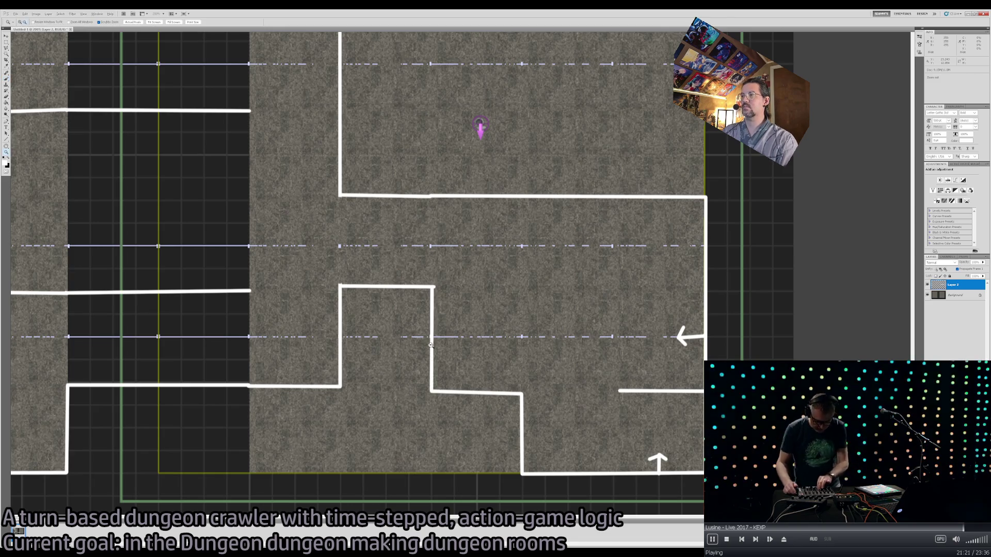
left_click(432, 343, "alt")
left_click(432, 343, "alt")
left_click(396, 288)
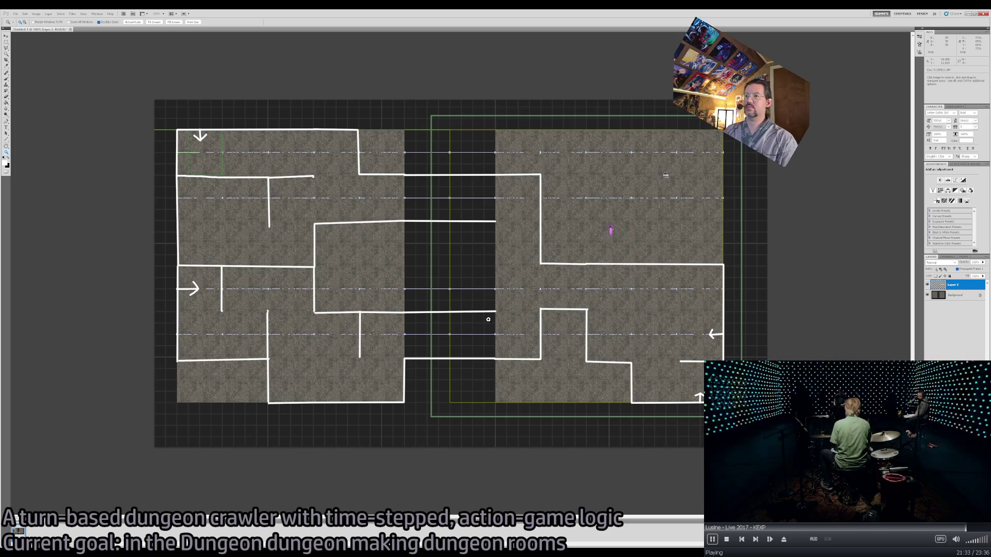
Paint a vertical wall joining the two wall ends at the central corridor's open end.
left_click(502, 243)
key("b")
left_click_drag(508, 368, 508, 191)
key("z")
left_click_drag(431, 332, 406, 286)
left_click(405, 286)
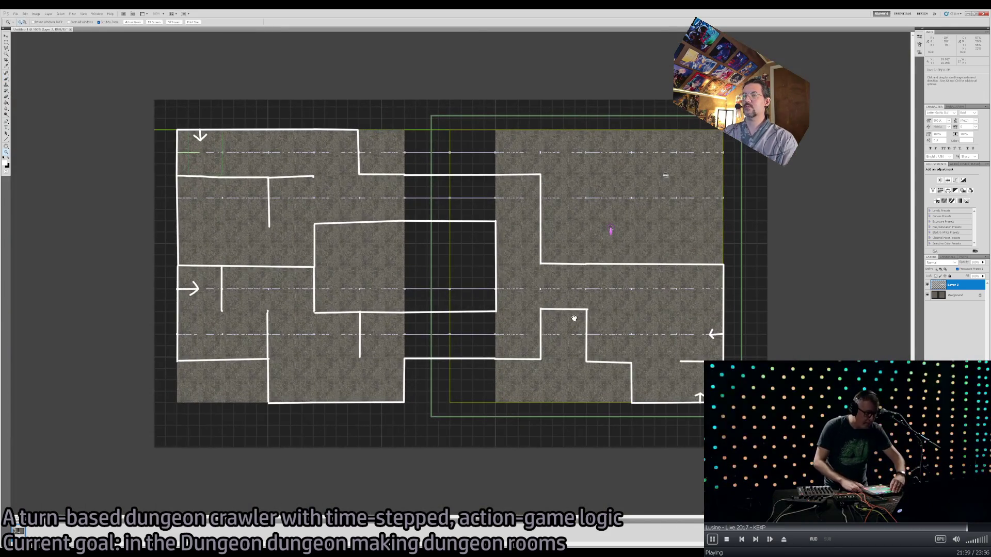
key("b")
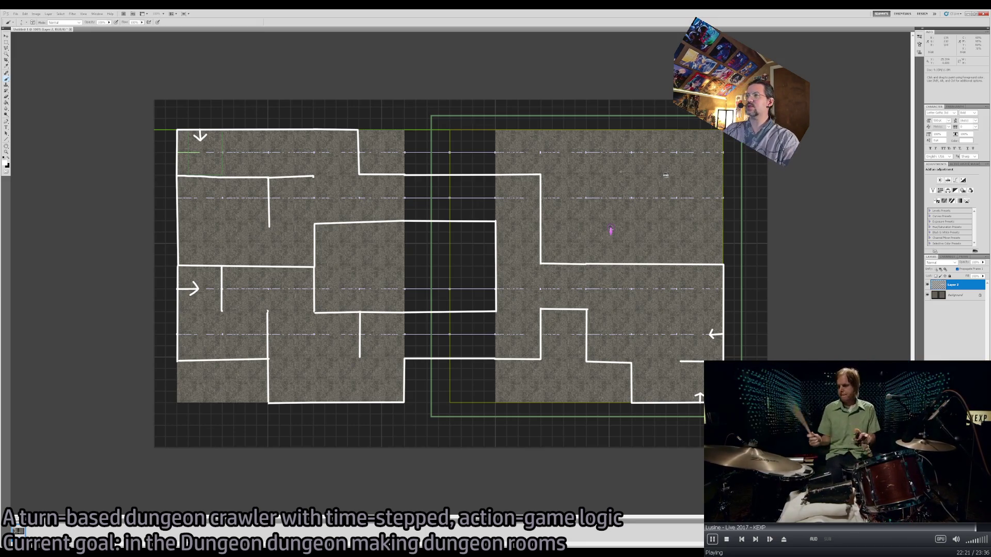
mouse_move(611, 150)
left_mouse_down()
mouse_move(637, 235)
mouse_move(601, 155)
left_mouse_up()
key("ctrl+z")
left_click_drag(648, 258, 645, 186)
key("ctrl+z")
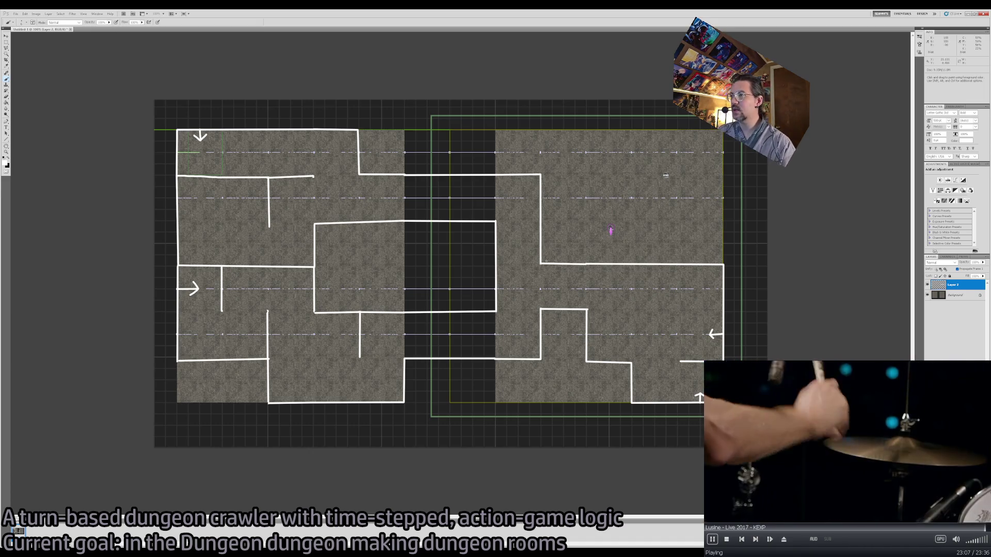
key("z")
left_click(584, 254)
mouse_move(524, 259)
left_mouse_down()
mouse_move(438, 316)
mouse_move(436, 256)
left_mouse_up()
key("b")
key("ctrl+z")
left_click_drag(438, 326, 441, 217)
Draw a staircase box with a right side, striped step lines and a top edge.
left_click(566, 220, "shift")
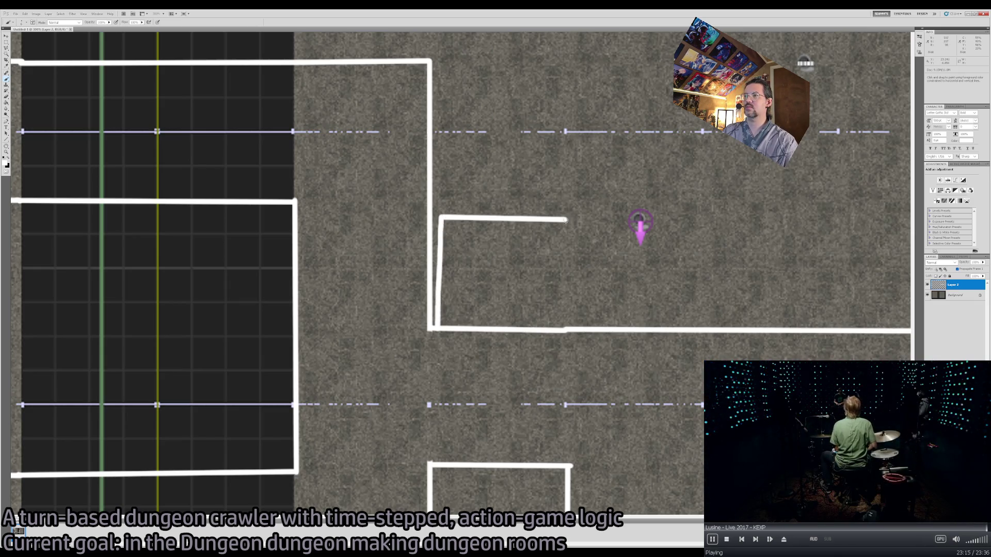
key("ctrl+z")
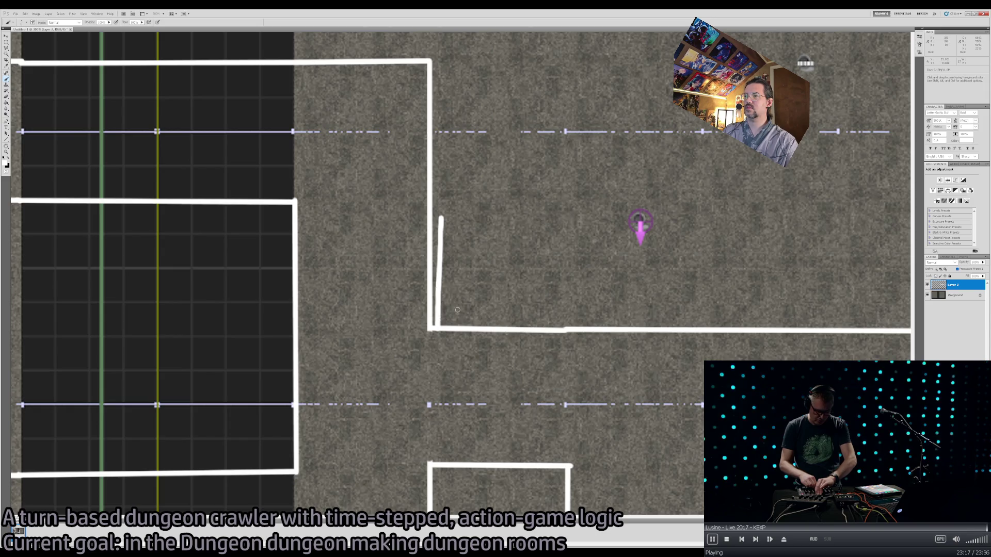
left_click_drag(562, 328, 552, 219)
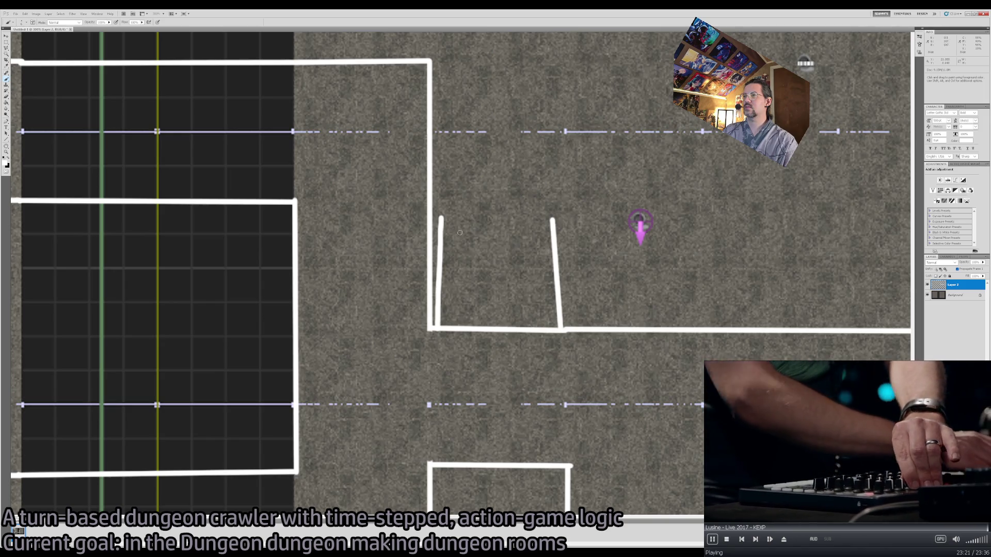
mouse_move(451, 319)
left_mouse_down()
mouse_move(509, 310)
mouse_move(534, 289)
mouse_move(537, 255)
mouse_move(497, 234)
mouse_move(542, 222)
left_mouse_up()
left_click_drag(442, 217, 710, 223)
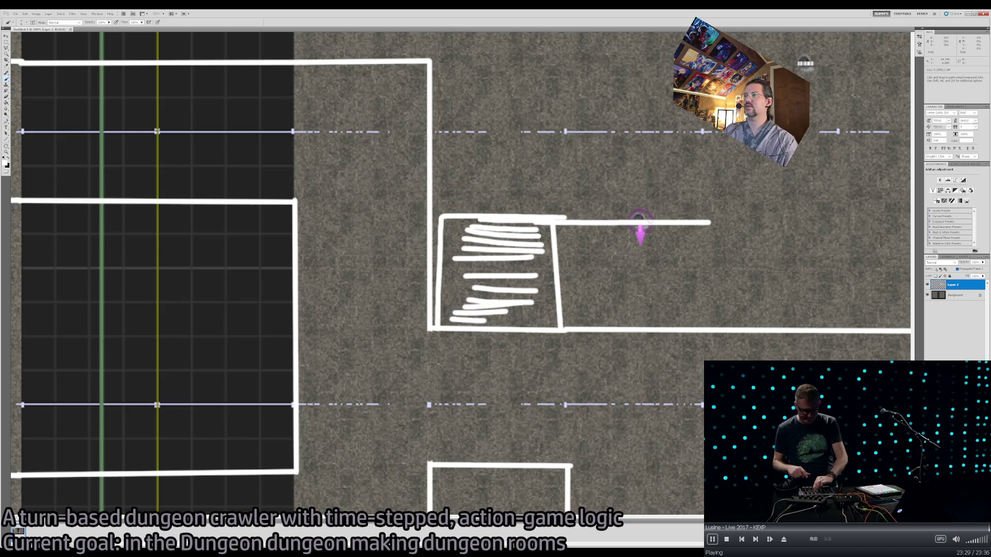
left_click_drag(639, 227, 569, 325)
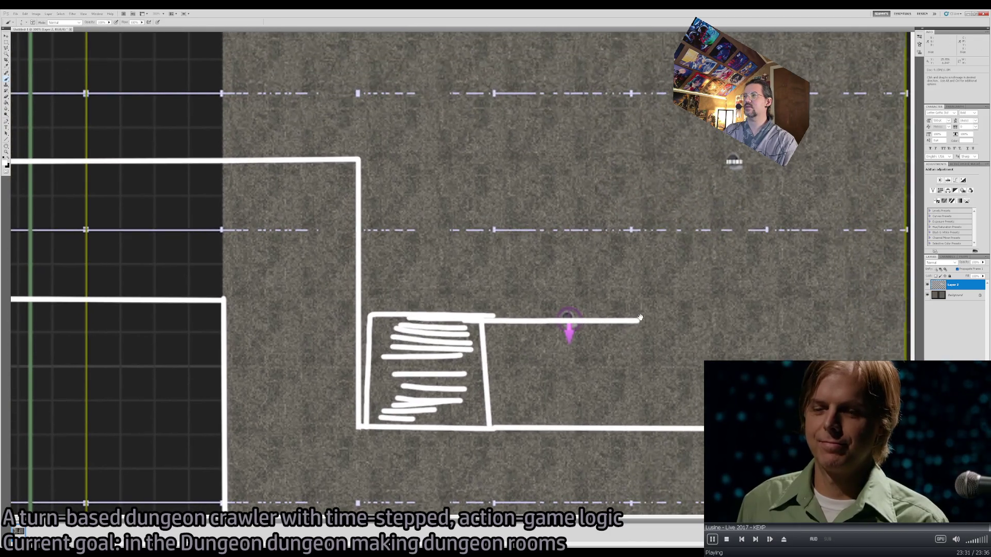
Trim the top line's end and add a short vertical wall rising from the horizontal wall's end.
key("e")
left_click_drag(640, 320, 621, 320)
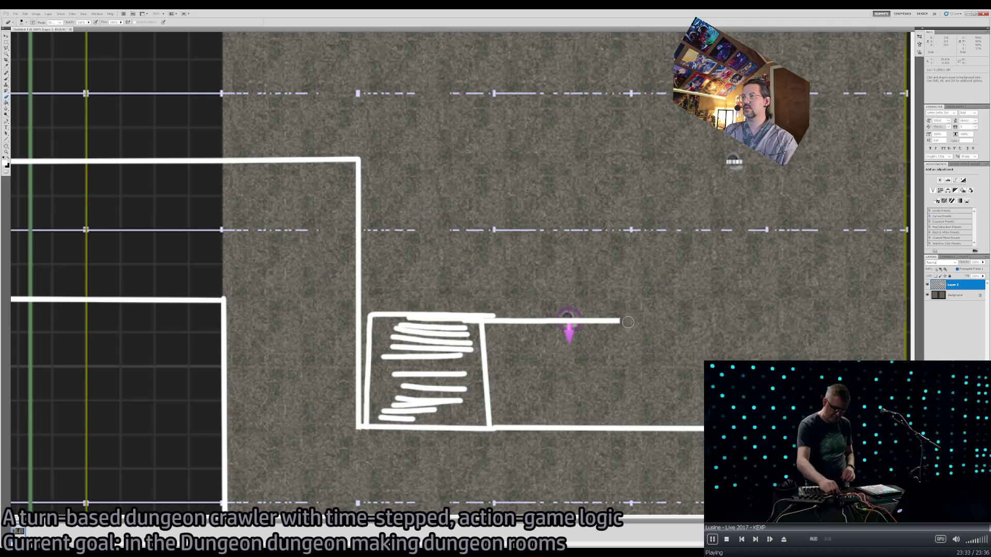
key("b")
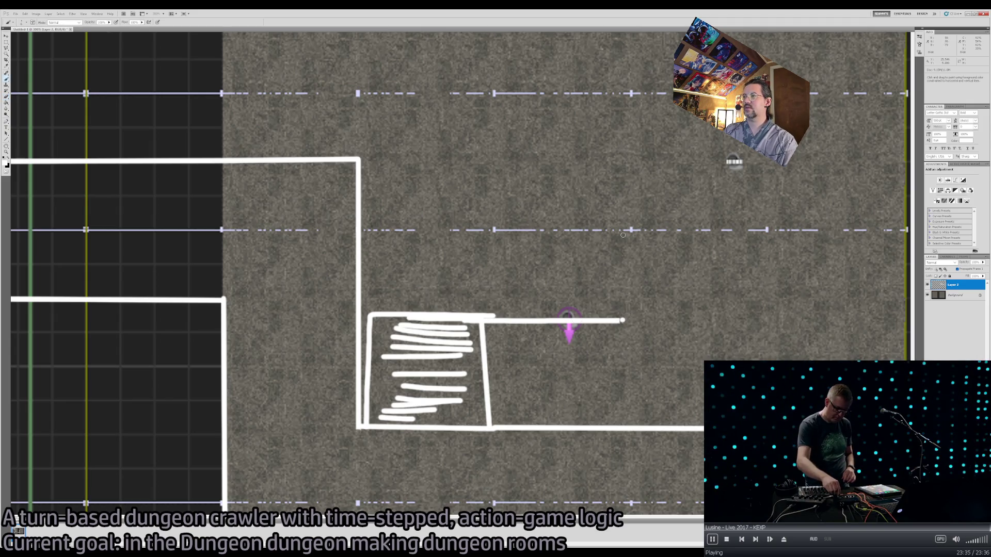
left_click(623, 235, "shift")
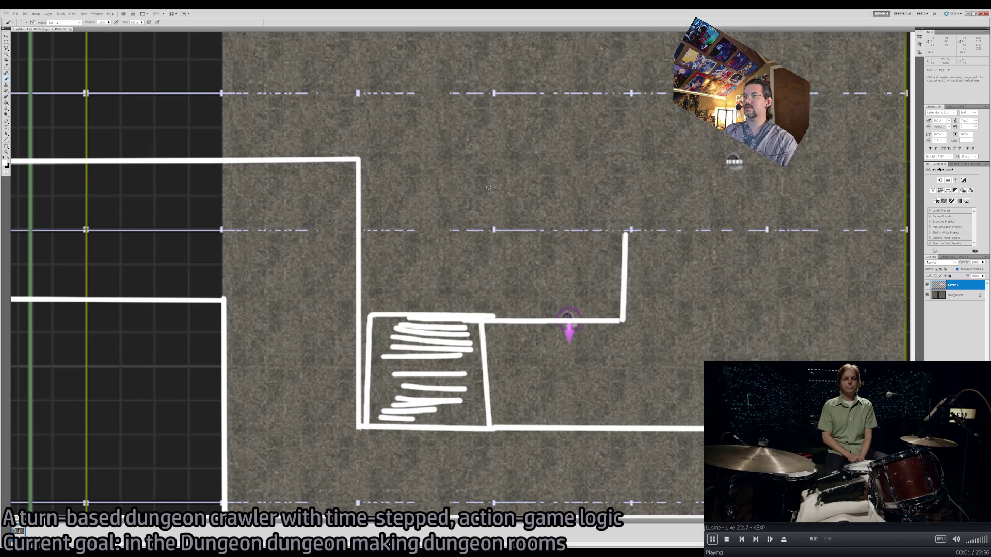
left_click(491, 316)
left_click(490, 157, "shift")
left_click(625, 234)
left_click(612, 156, "shift")
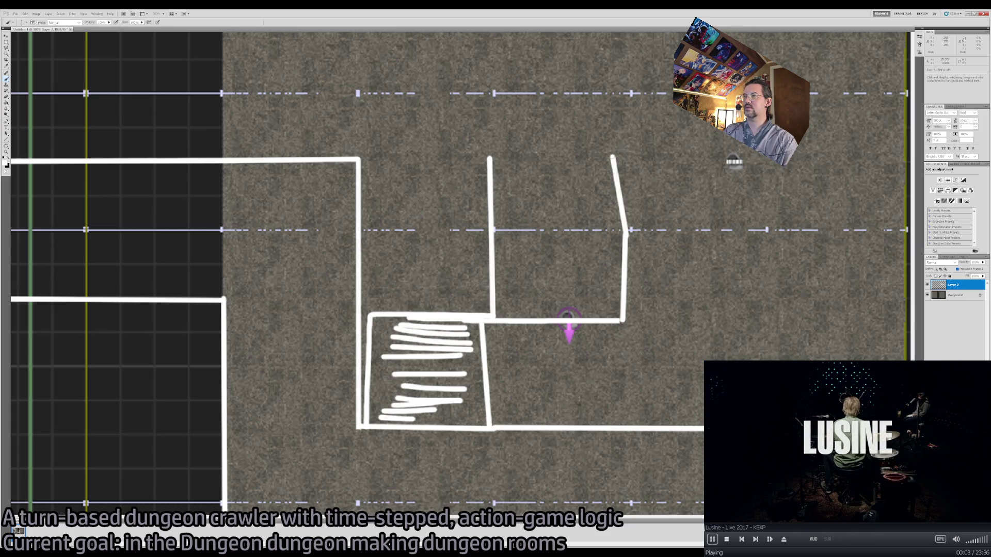
key("ctrl+alt+z")
key("ctrl+alt+z")
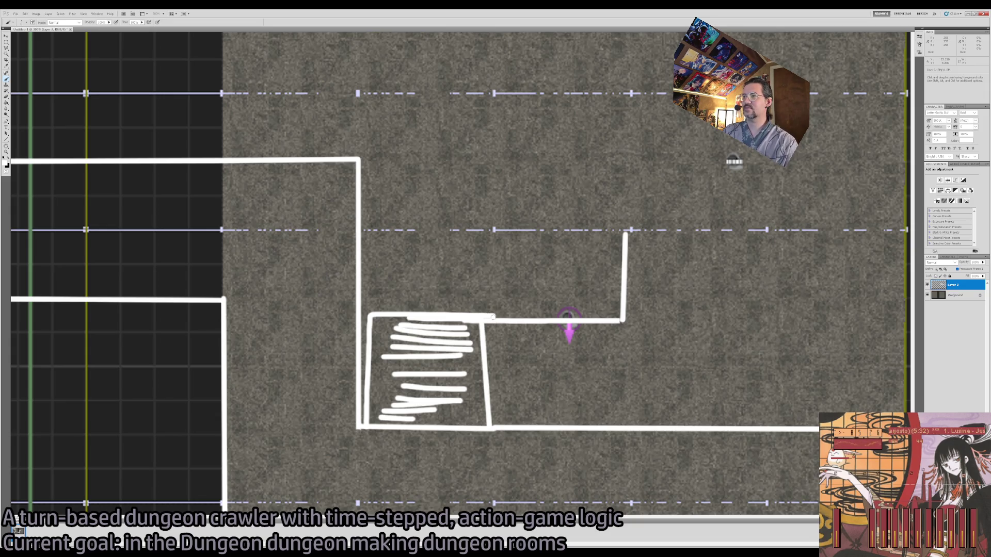
Draw the new upper room's walls and hatch it with horizontal strokes.
left_click(493, 156, "shift")
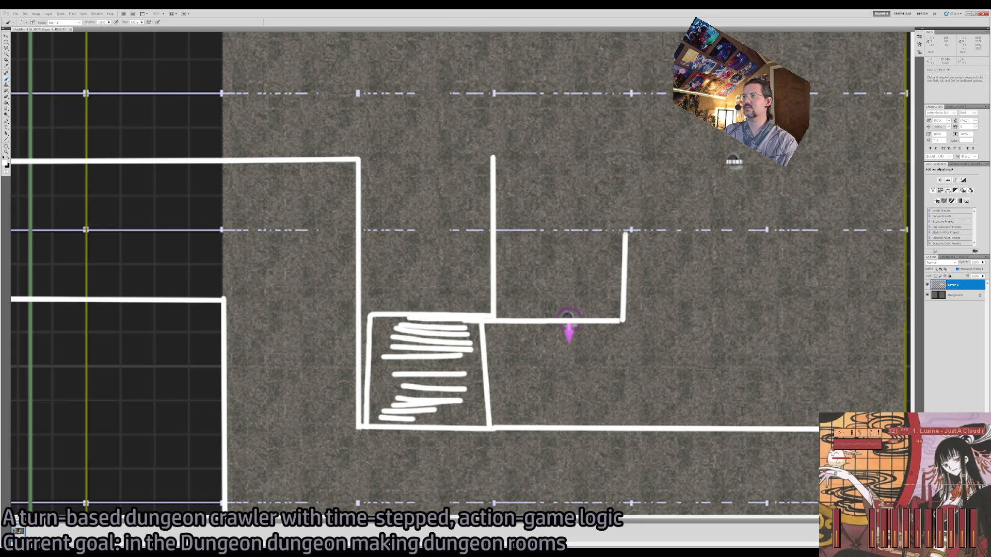
key("e")
left_click_drag(622, 306, 625, 232)
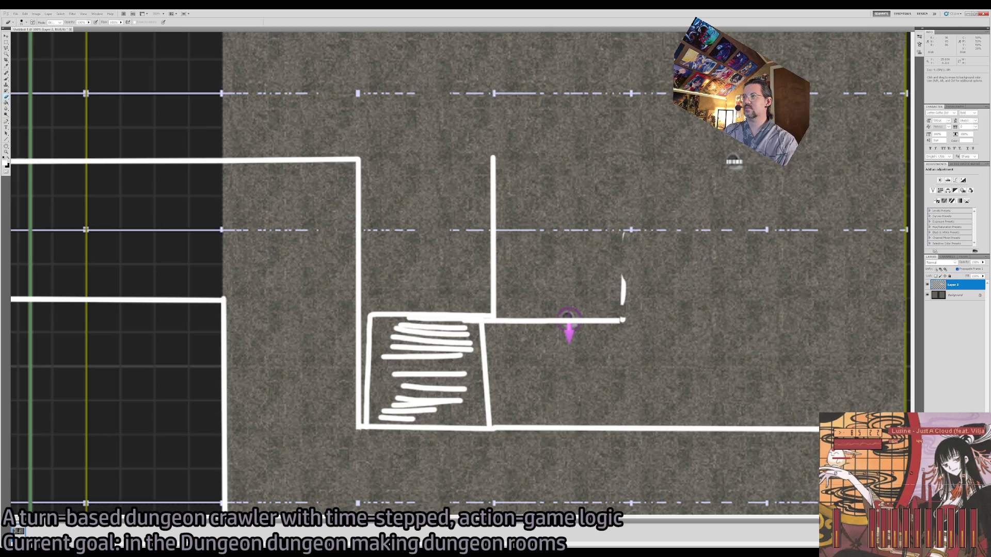
left_click_drag(623, 305, 623, 276)
key("b")
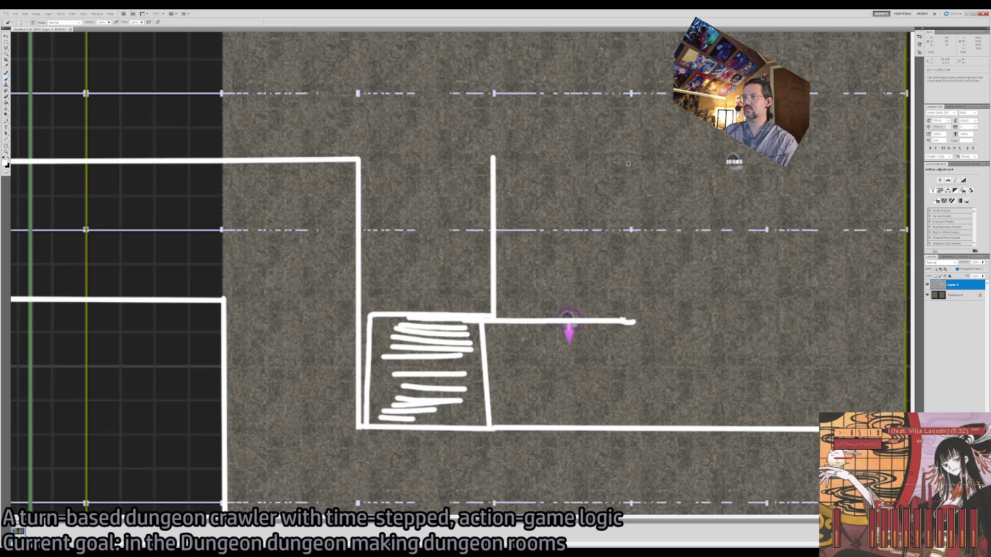
left_click(629, 157, "shift")
mouse_move(518, 304)
left_mouse_down()
mouse_move(525, 277)
mouse_move(616, 247)
mouse_move(513, 197)
mouse_move(585, 172)
mouse_move(606, 322)
left_mouse_up()
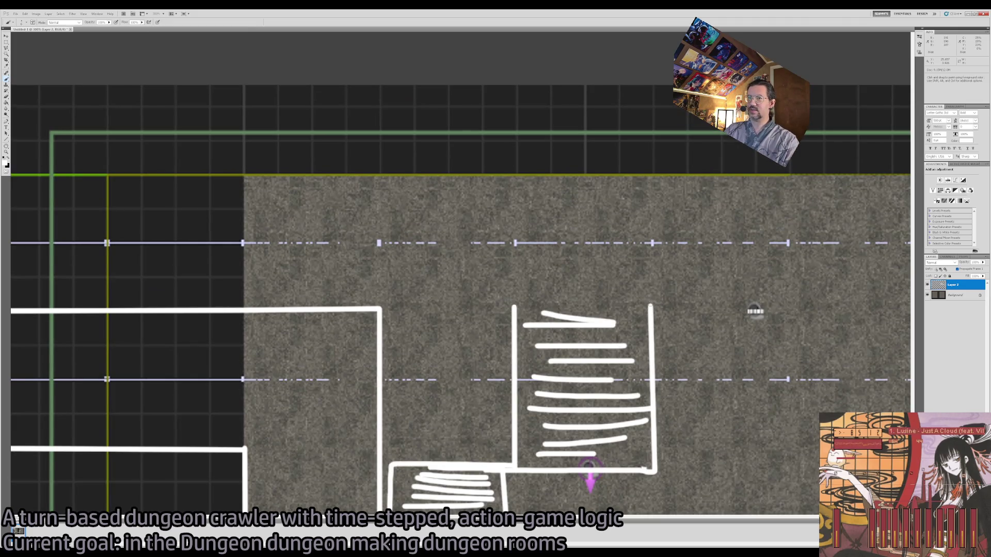
left_click_drag(440, 470, 470, 310)
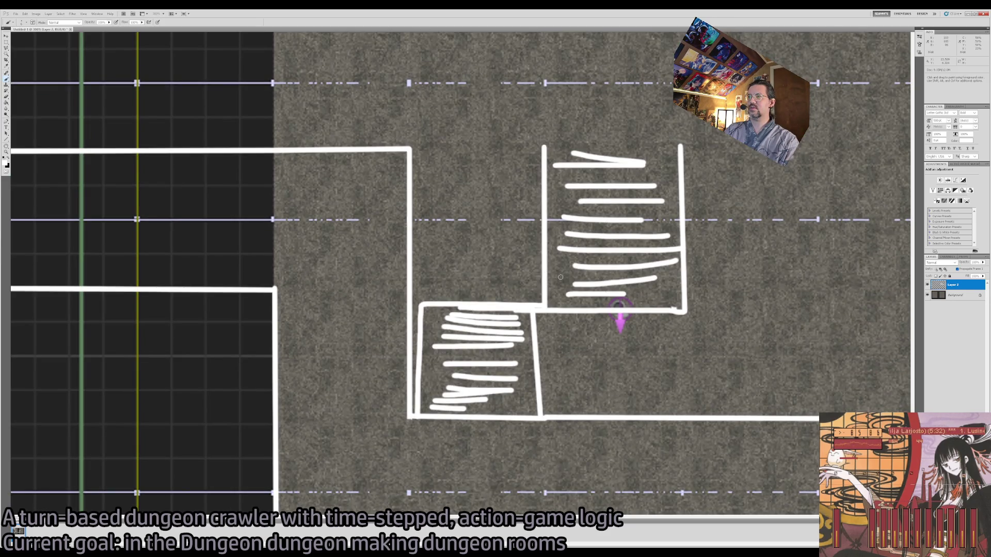
Select the upper room with the Polygonal Lasso.
key("l")
left_click(535, 139)
left_click(732, 174)
left_click(578, 112)
left_click(536, 138)
left_click(652, 124)
left_click(752, 125)
left_click(750, 247)
left_click(683, 240)
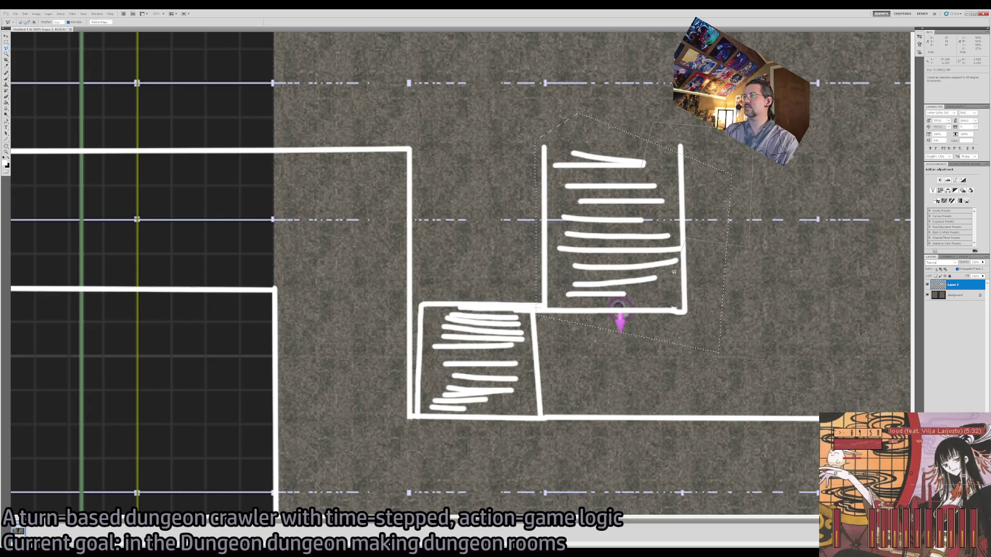
Cut and paste the room onto a new layer and move it up and left.
key("ctrl+x")
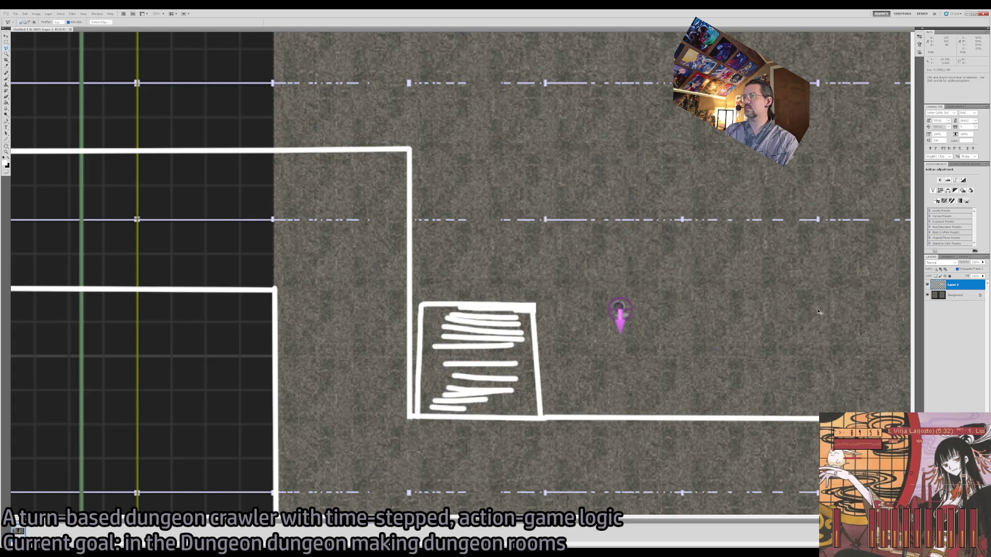
key("ctrl+v")
key("v")
left_click_drag(679, 331, 562, 284)
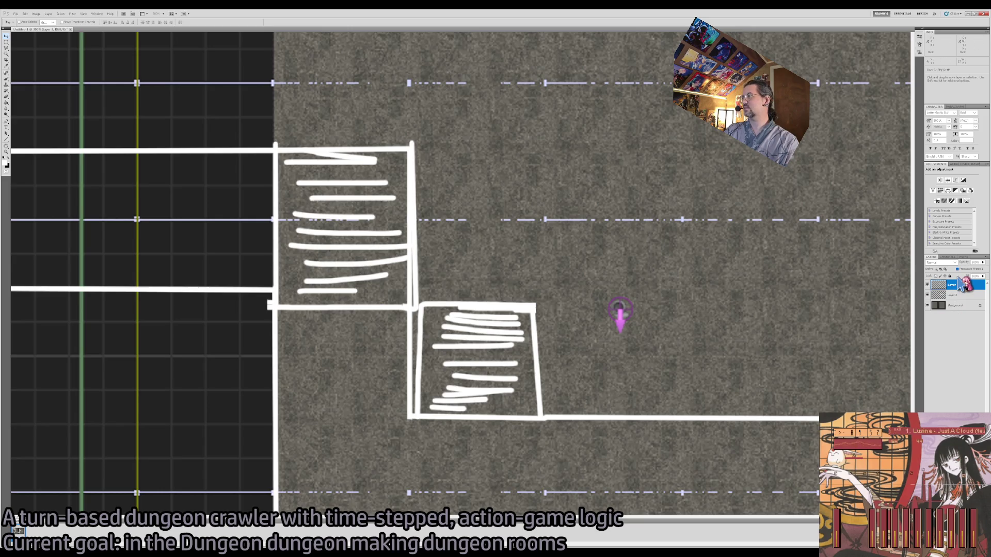
Set the pasted room layer's opacity to 40%.
mouse_move(410, 325)
left_mouse_down()
mouse_move(467, 298)
mouse_move(533, 232)
left_mouse_up()
key("l")
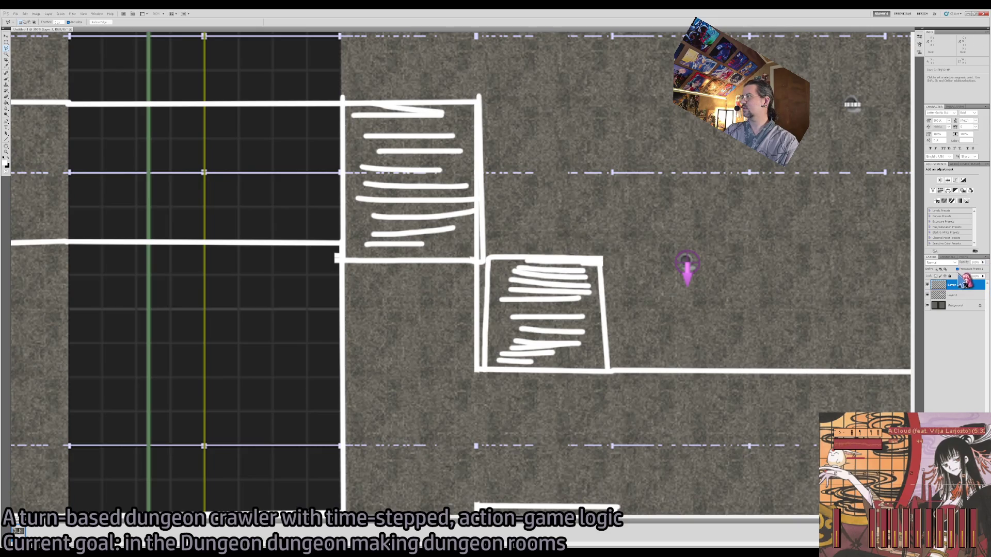
key("3")
key("2")
key("4")
left_click_drag(387, 160, 490, 251)
Draw faint straight walls from the room up to the map's top edge and along it.
key("e")
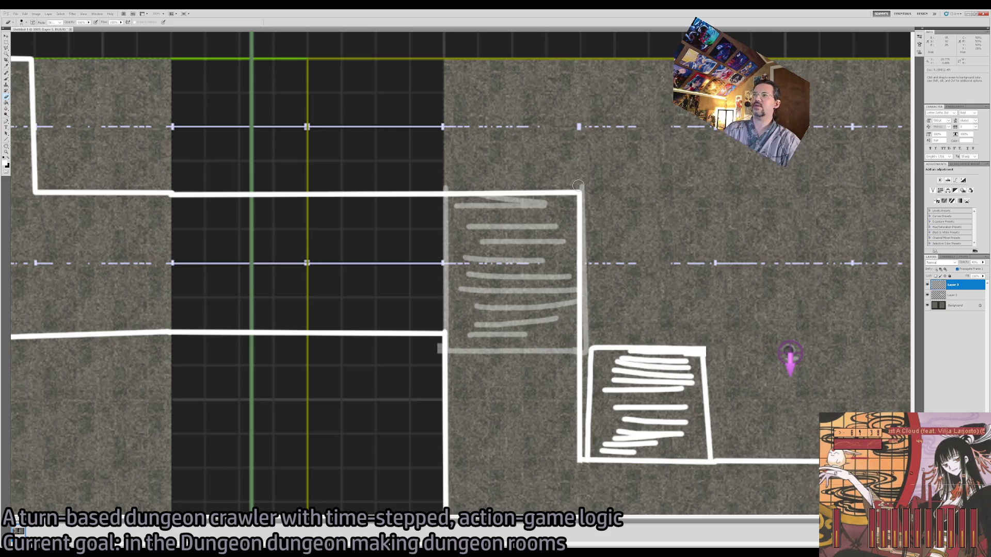
key("b")
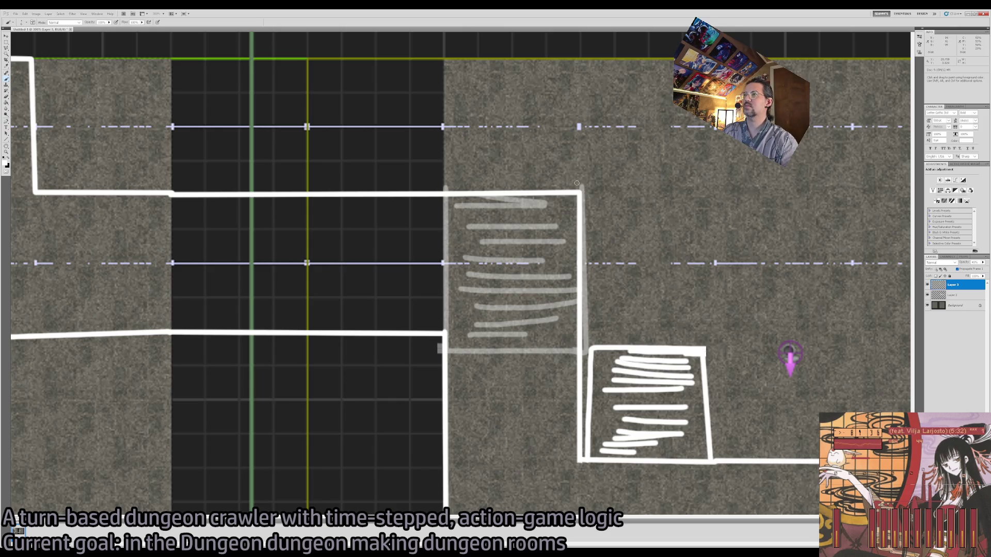
left_click_drag(579, 191, 582, 55)
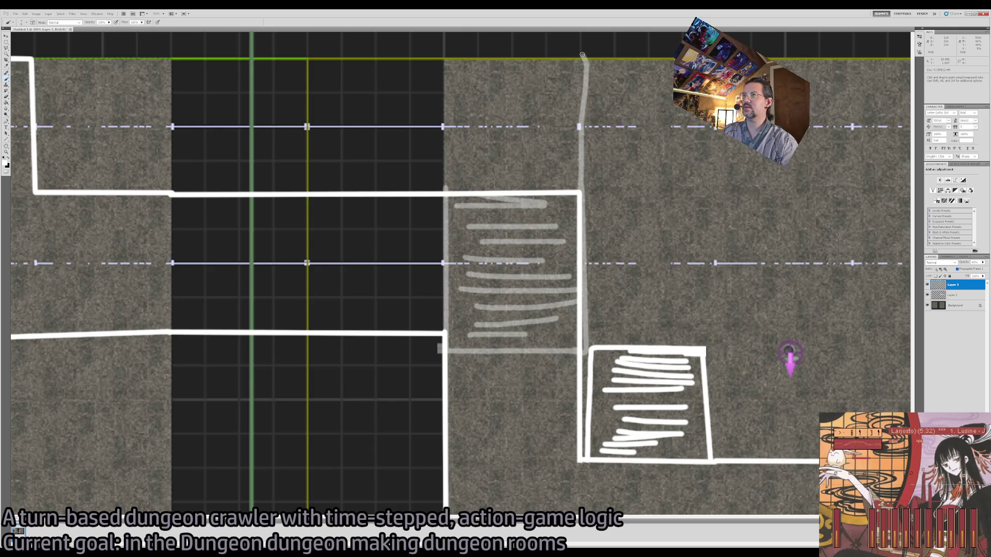
left_click(312, 58, "shift")
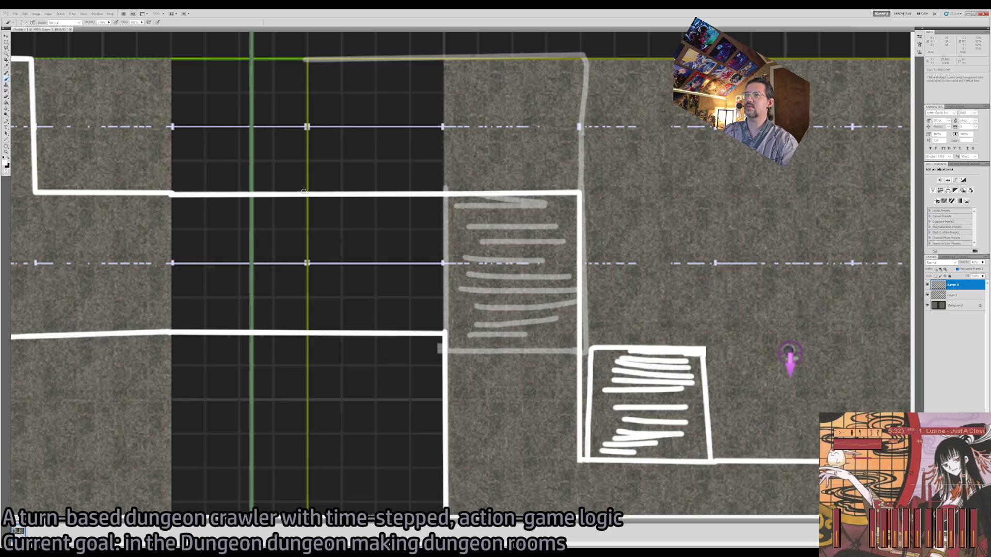
left_click(304, 192, "shift")
Zoom and pan around the dungeon map to inspect its top edge.
key("z")
scroll(465, 265, "down", 5)
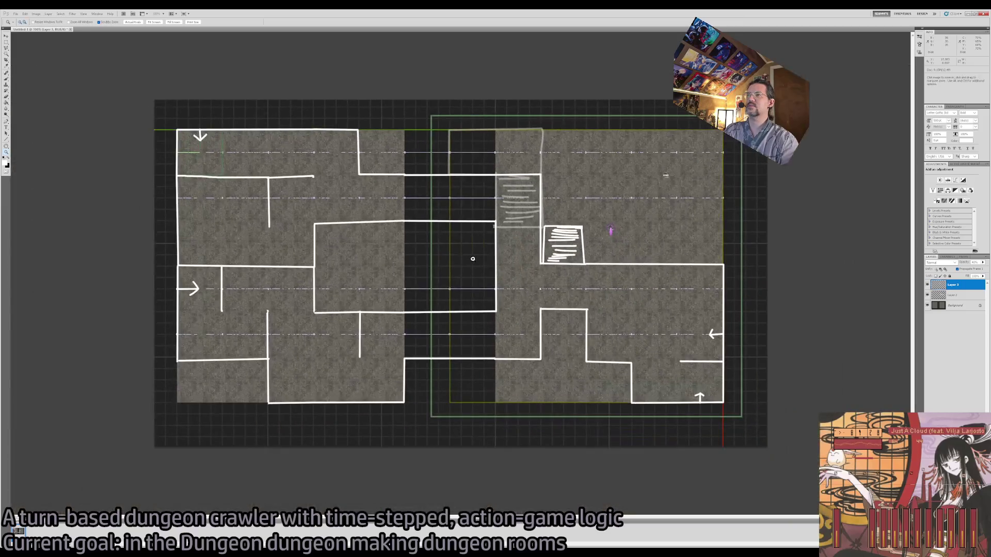
scroll(471, 259, "up", 4)
left_click_drag(484, 293, 431, 221)
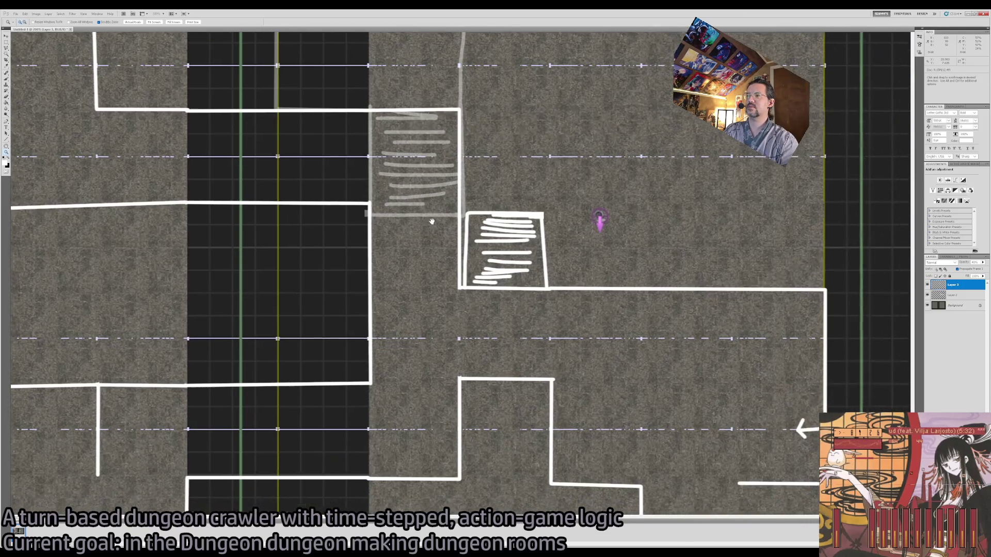
key("b")
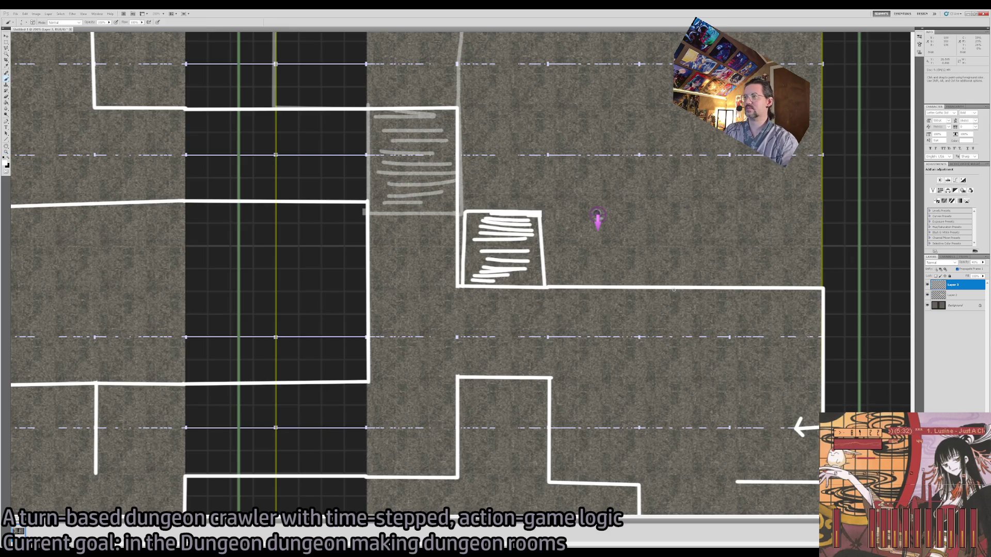
left_click_drag(707, 108, 643, 171)
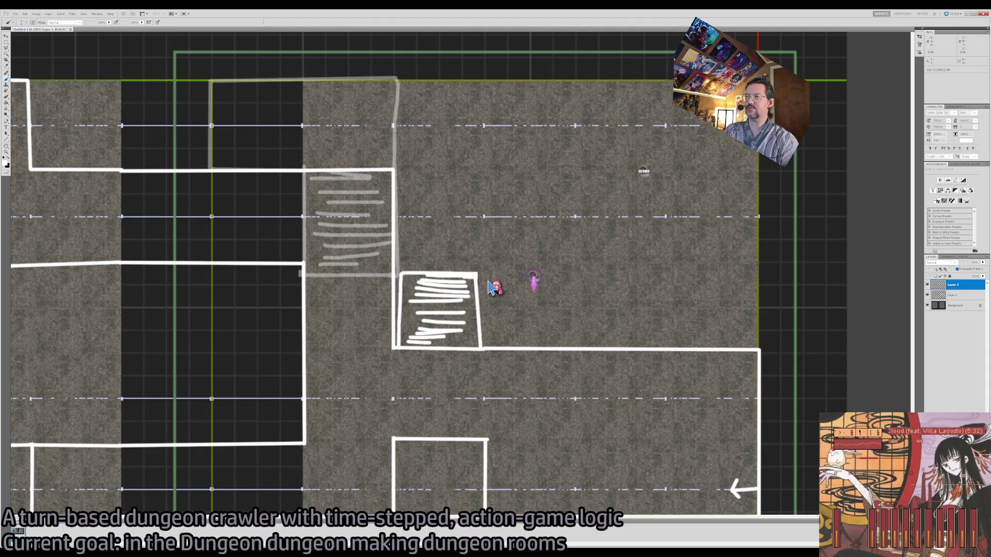
Create a new blank document, Untitled-2.
key("Return")
key("ctrl+w")
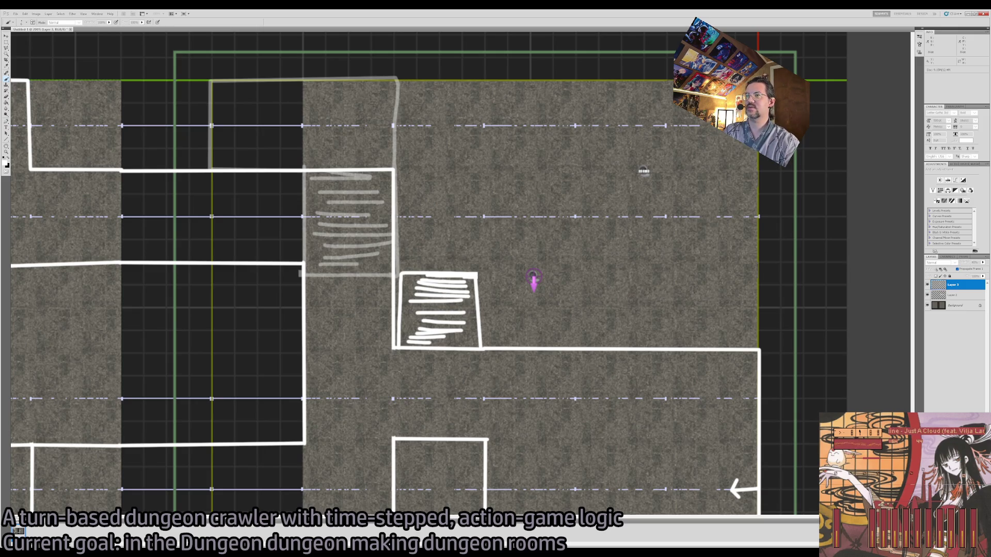
key("ctrl+alt+n")
Fill the new document's background with dark grey.
key("d")
key("alt+BackSpace")
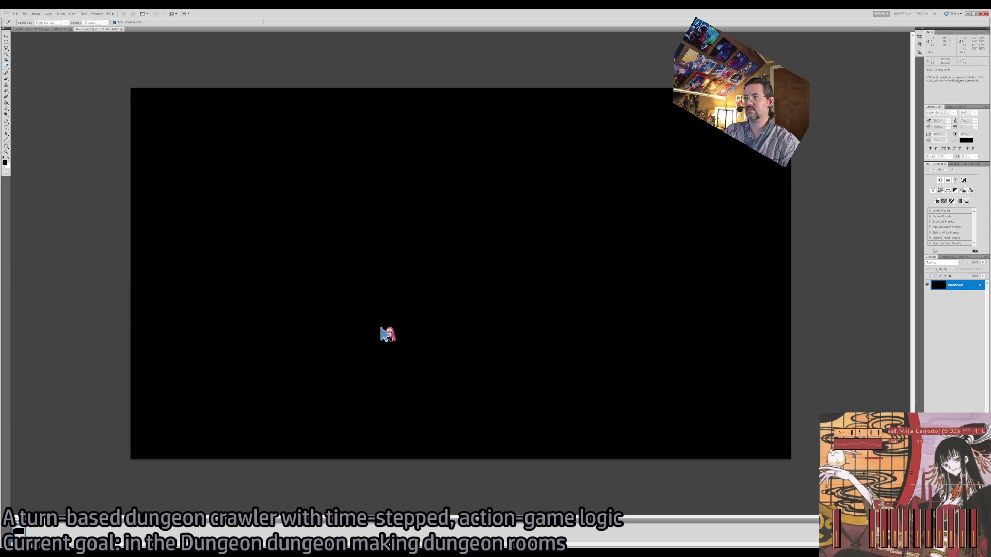
key("ctrl+BackSpace")
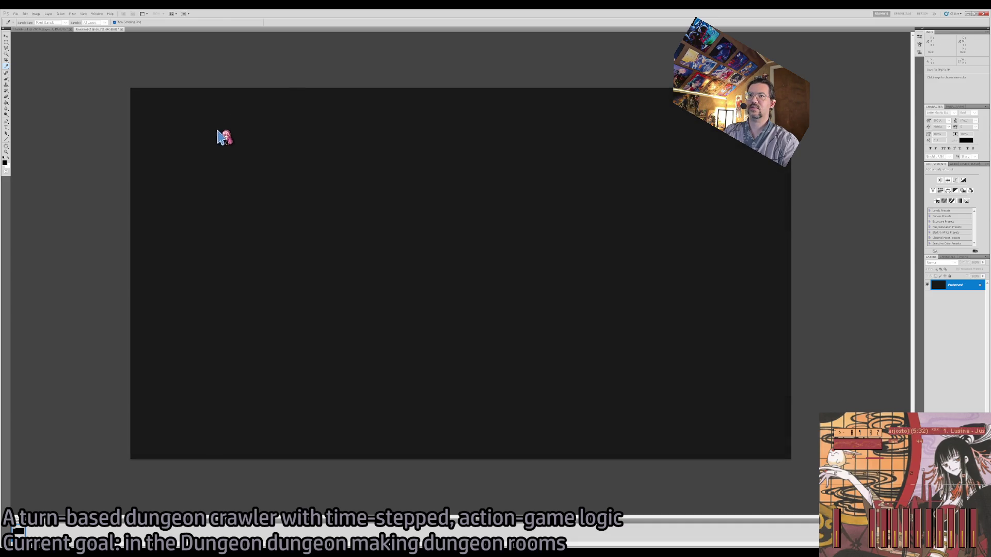
Add an empty Layer 1 above the background, set white as the painting colour, and zoom to 100%.
key("b")
key("ctrl+shift+alt+n")
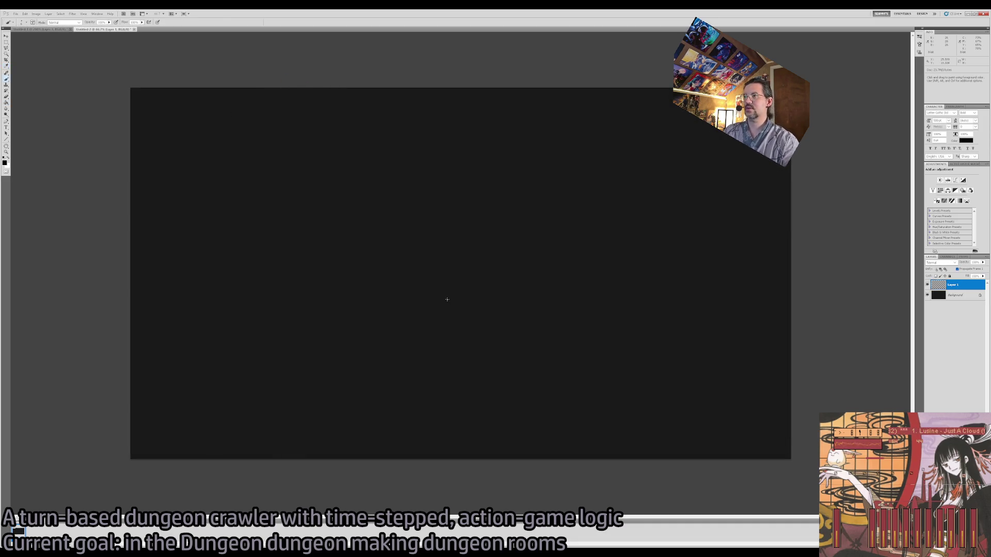
key("x")
left_click_drag(376, 264, 425, 312)
left_click_drag(411, 234, 347, 324)
key("ctrl+alt+z")
key("ctrl+alt+z")
key("z")
left_click(423, 277)
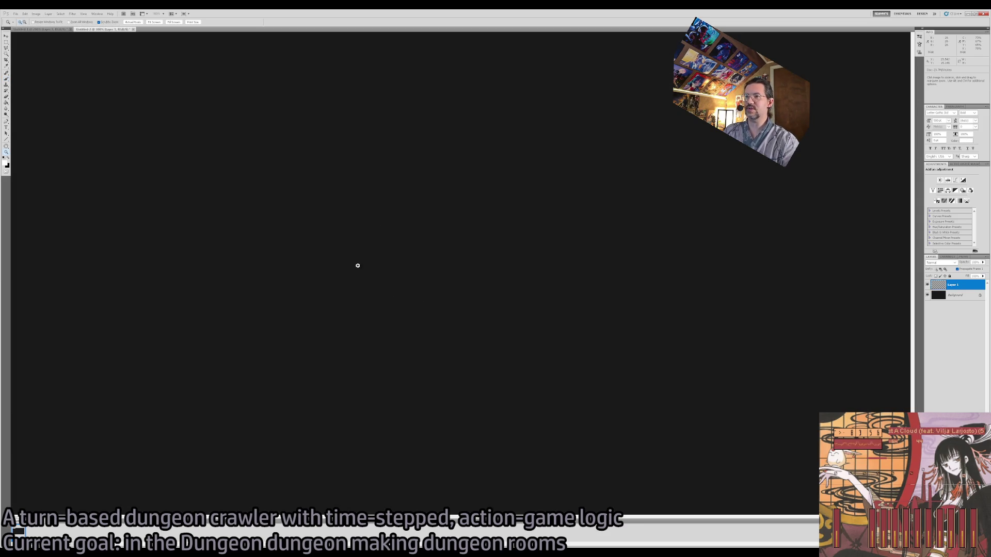
key("b")
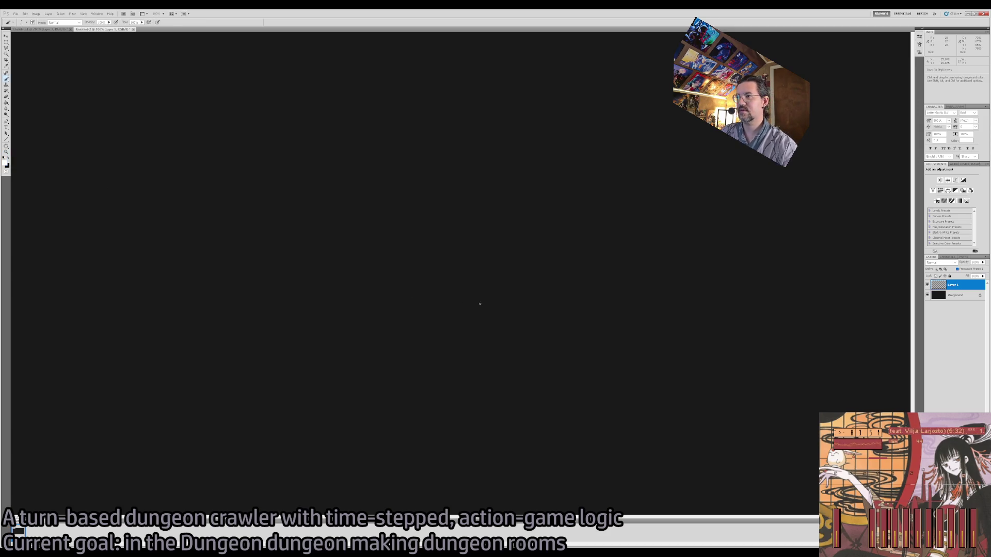
Sketch a diamond-shaped outline and erase the top of its upper-left edge.
left_click(559, 303, "shift")
left_click(629, 331, "shift")
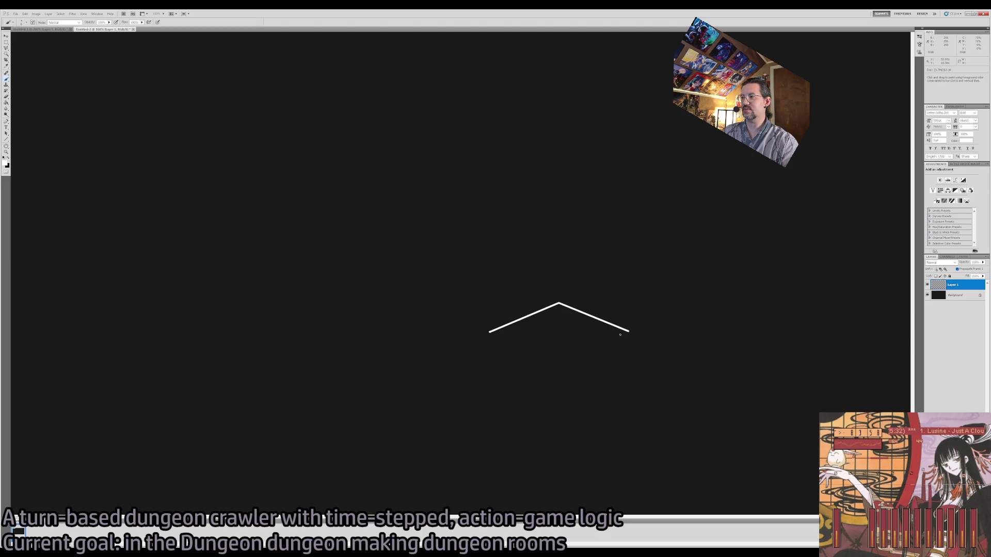
left_click(554, 370, "shift")
left_click(629, 331, "shift")
key("e")
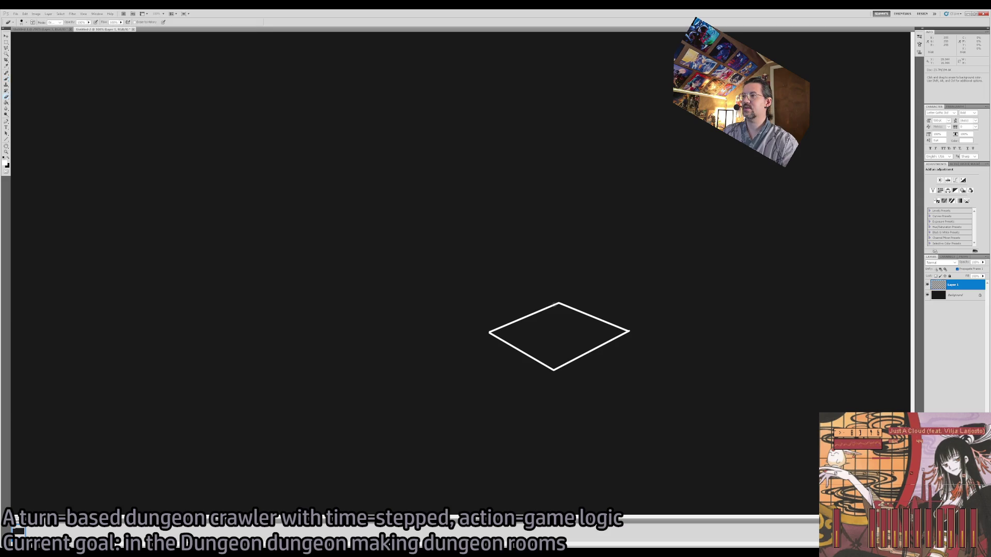
mouse_move(557, 305)
left_mouse_down()
mouse_move(501, 326)
mouse_move(541, 290)
mouse_move(536, 268)
left_mouse_up()
key("b")
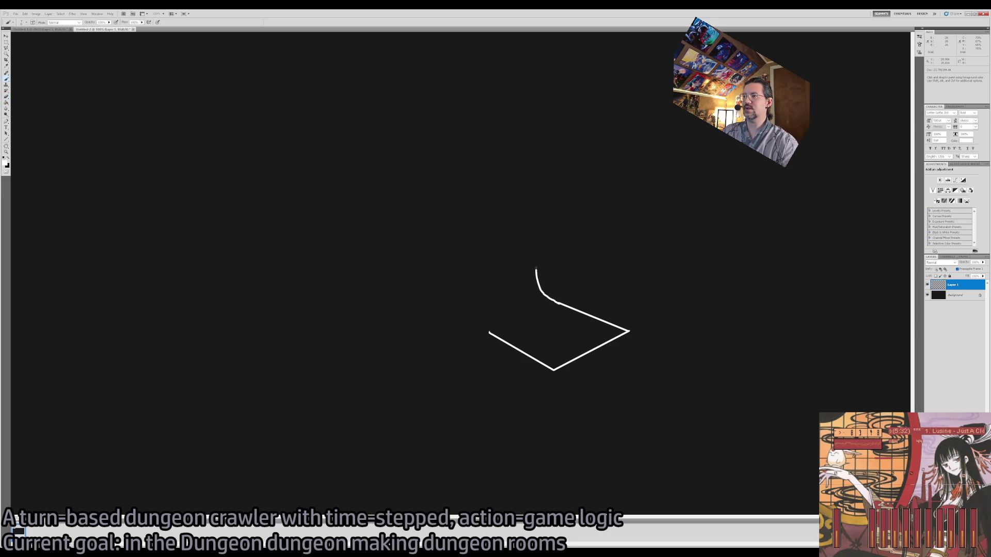
Extend the curved left wall upward and sketch a stick figure with body, arms and head.
left_click_drag(477, 313, 475, 272)
left_click_drag(501, 322, 516, 314)
mouse_move(491, 318)
left_mouse_down()
mouse_move(529, 301)
mouse_move(518, 290)
left_mouse_up()
left_click_drag(494, 294, 522, 279)
key("ctrl+alt+z")
key("ctrl+alt+z")
key("ctrl+alt+z")
key("ctrl+alt+z")
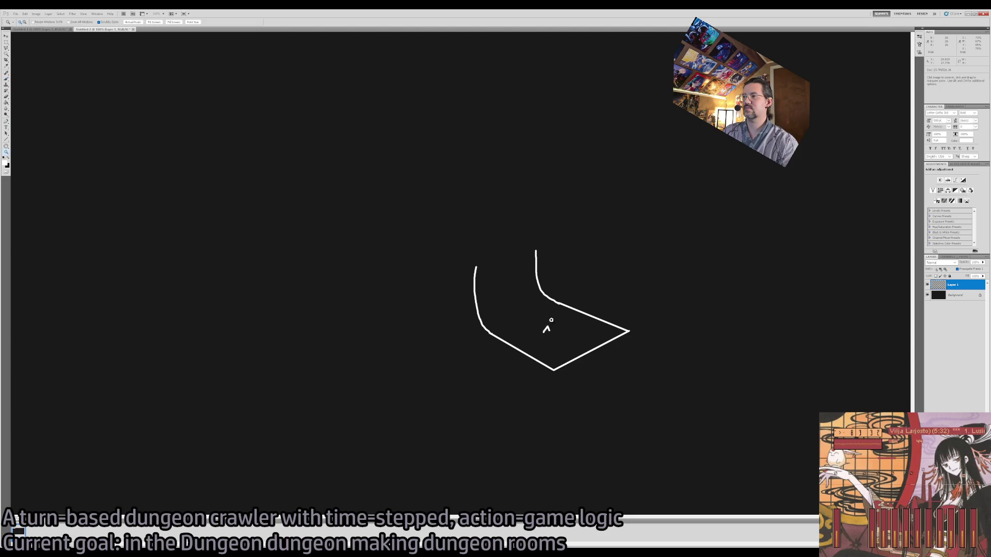
scroll(549, 319, "up", 3)
mouse_move(540, 355)
left_mouse_down()
mouse_move(540, 327)
mouse_move(551, 325)
left_mouse_up()
mouse_move(539, 331)
left_mouse_down()
mouse_move(532, 322)
mouse_move(545, 332)
left_mouse_up()
left_click_drag(397, 211, 464, 330)
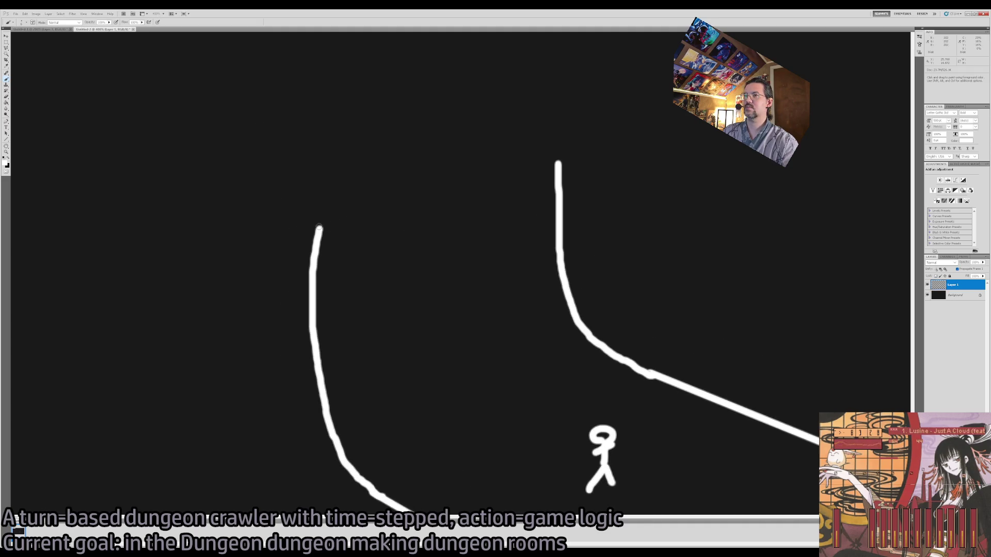
Draw straight walls up from the right wall, left across the top, and up the outer left side.
key("z")
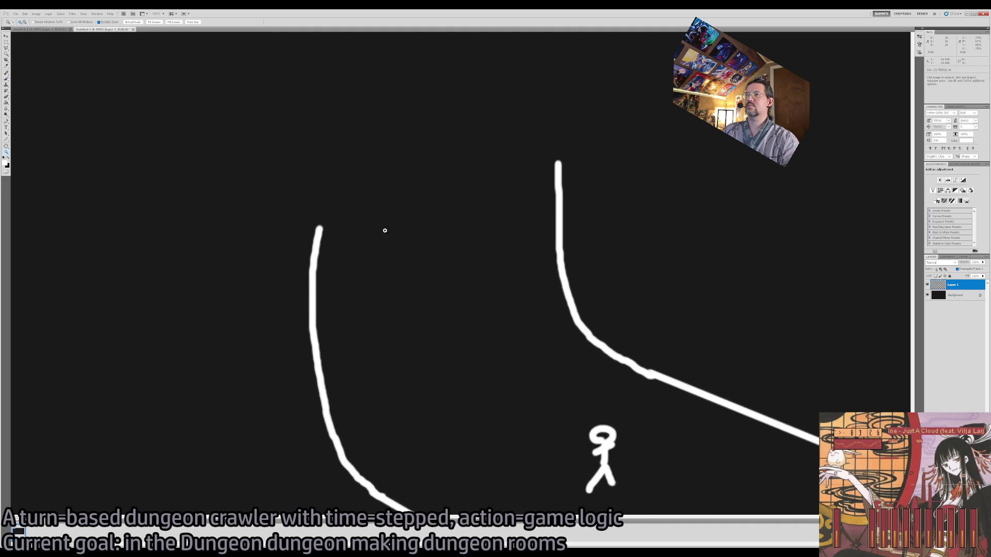
left_click(386, 234, "alt")
key("b")
left_click(469, 109, "shift")
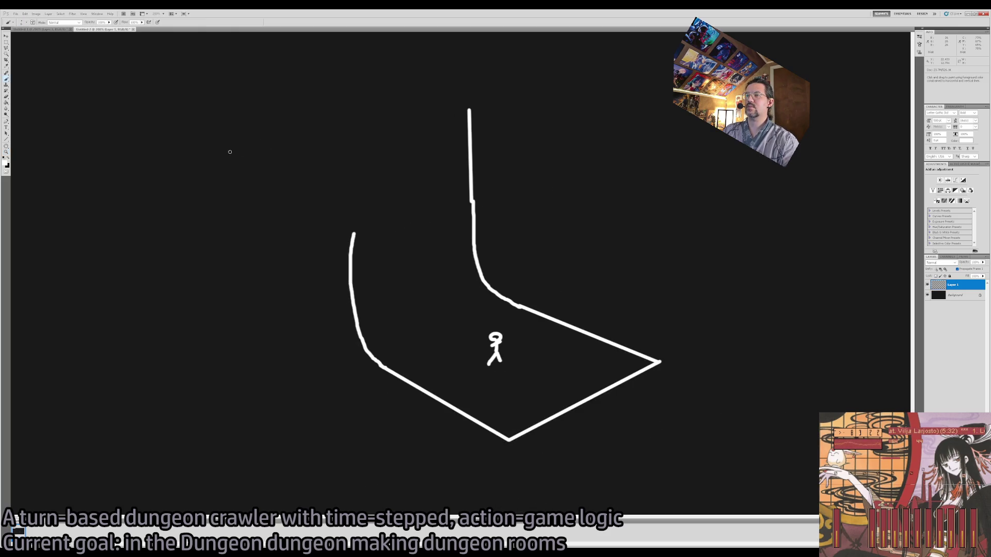
left_click(344, 130, "shift")
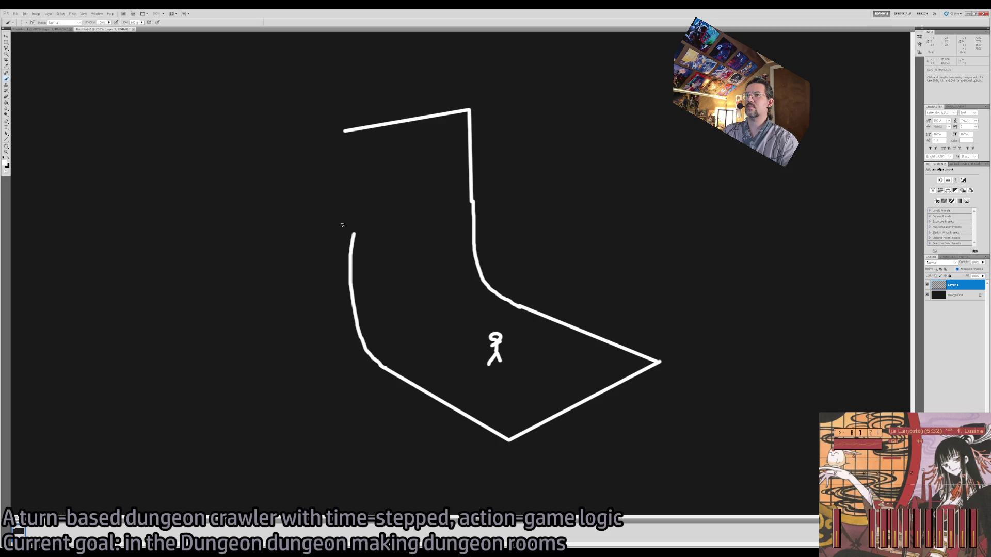
left_click(243, 262, "shift")
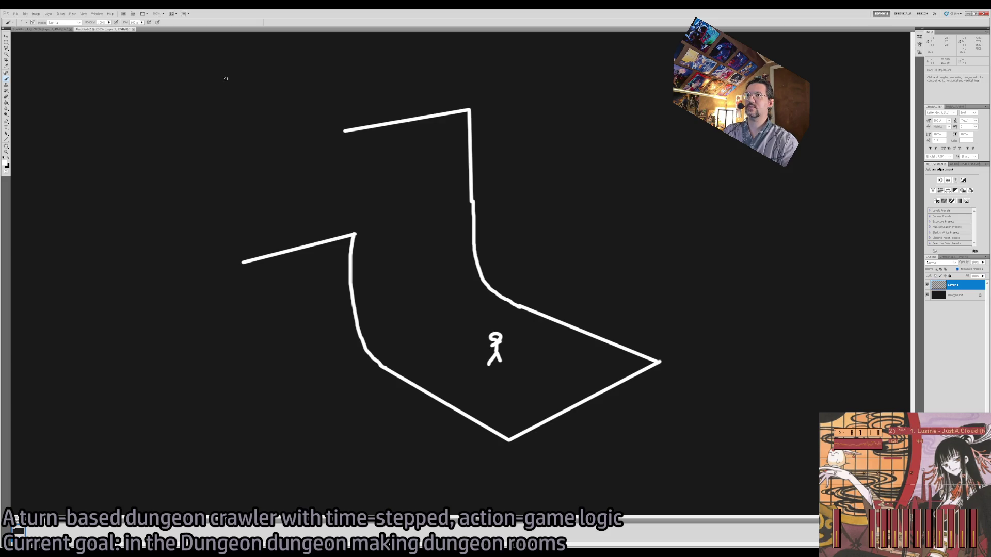
left_click(230, 155, "shift")
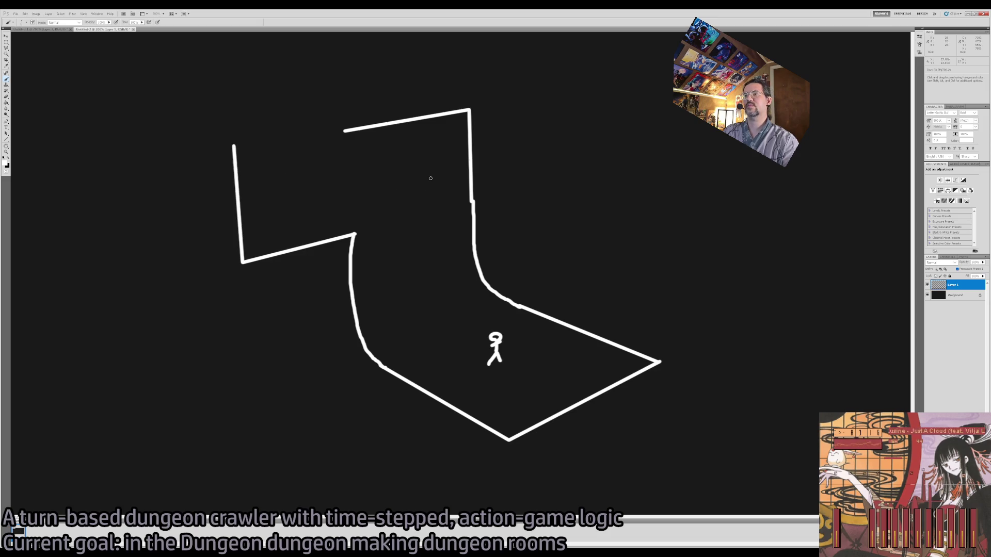
left_click_drag(374, 175, 391, 254)
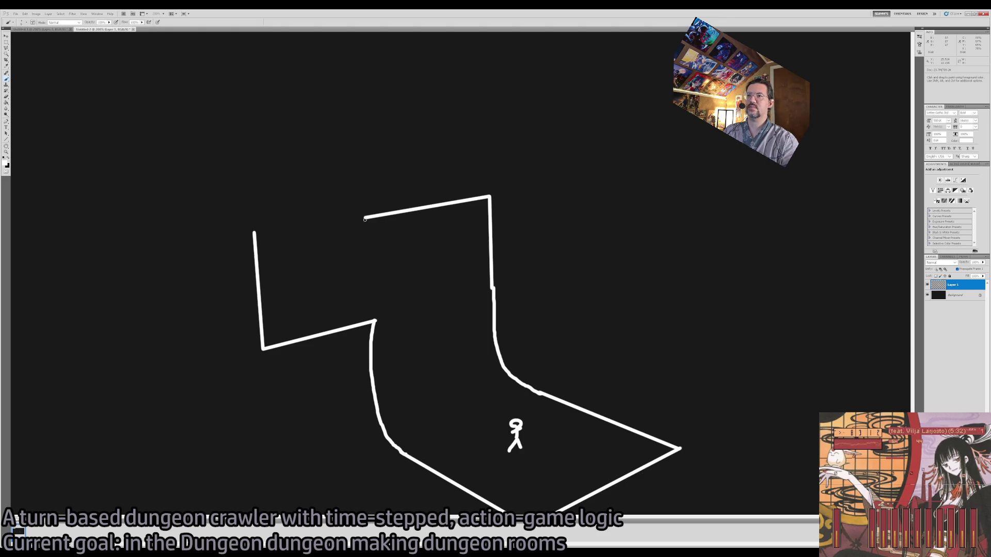
Undo the zigzag wall strokes and the slanted top stroke.
left_click(357, 129, "shift")
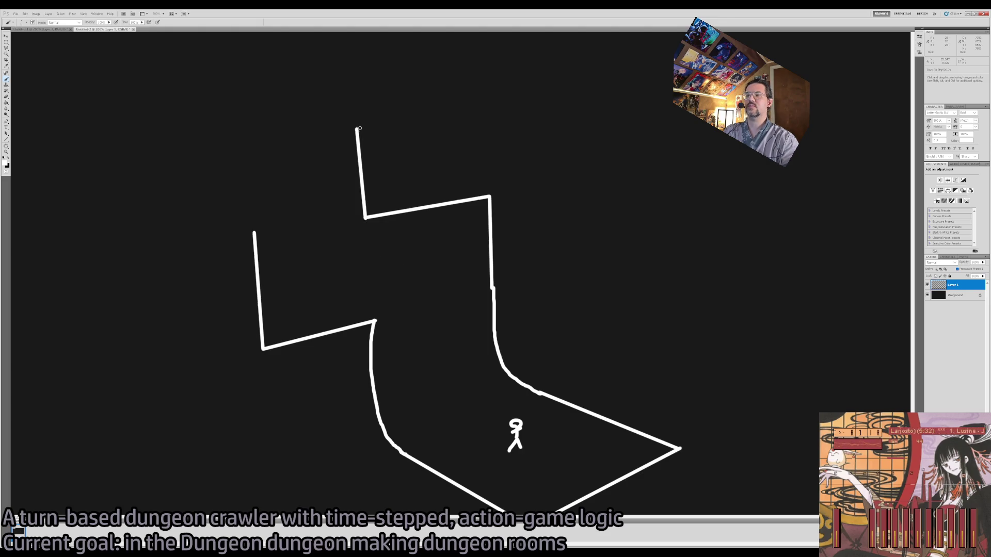
key("ctrl+z")
key("ctrl+alt+z")
key("ctrl+alt+z")
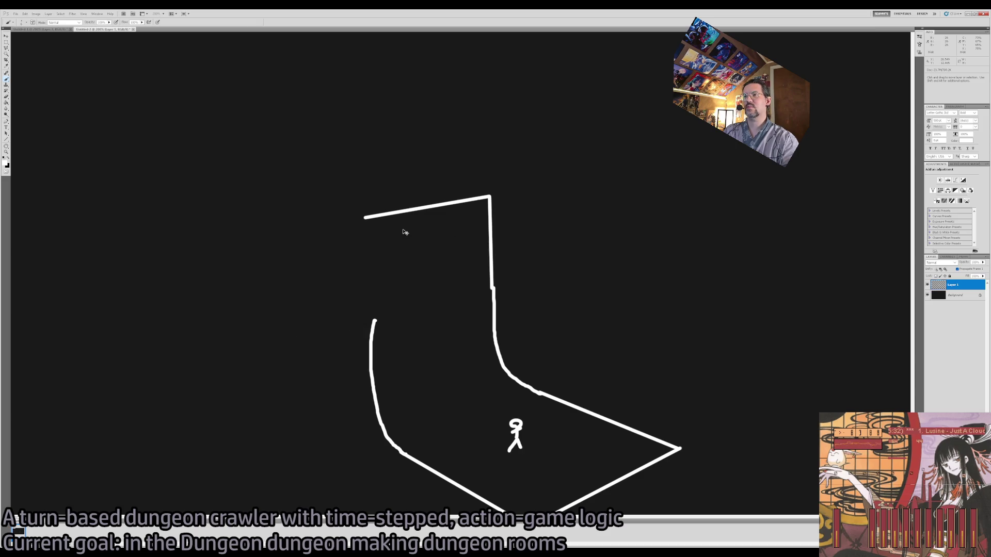
key("ctrl+alt+z")
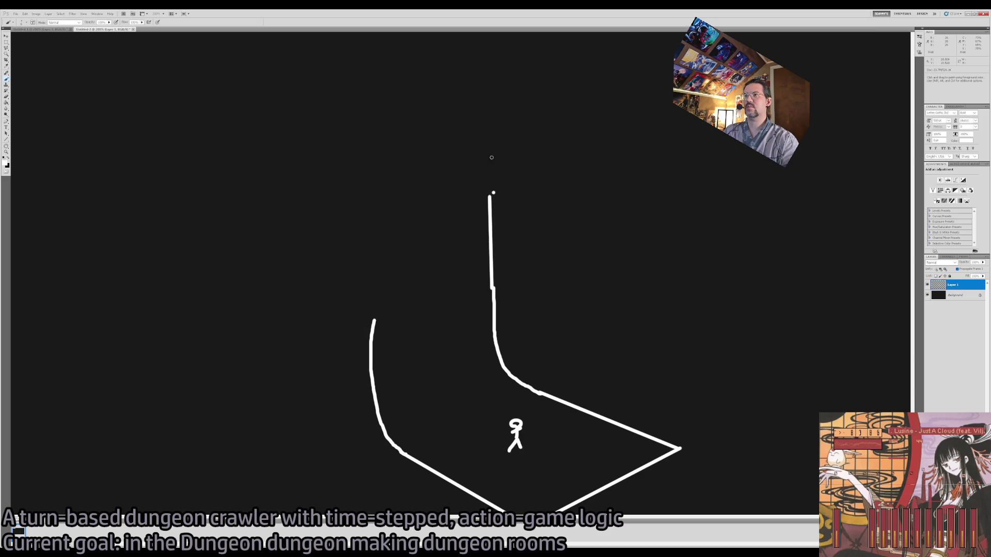
Redraw the left and right corridor walls straight upward, trimming their tops.
left_click(487, 102, "shift")
key("e")
left_click_drag(374, 320, 371, 338)
key("b")
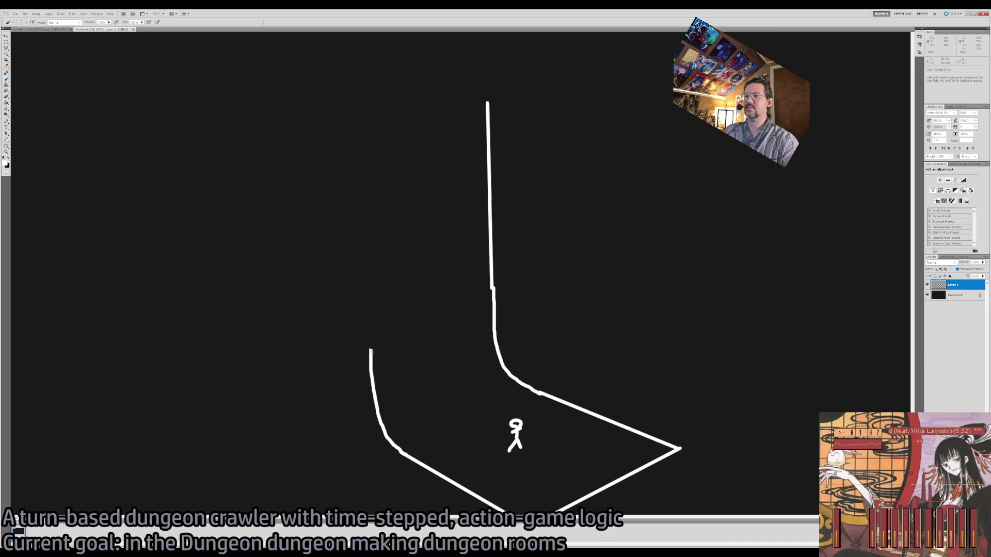
left_click(372, 125, "shift")
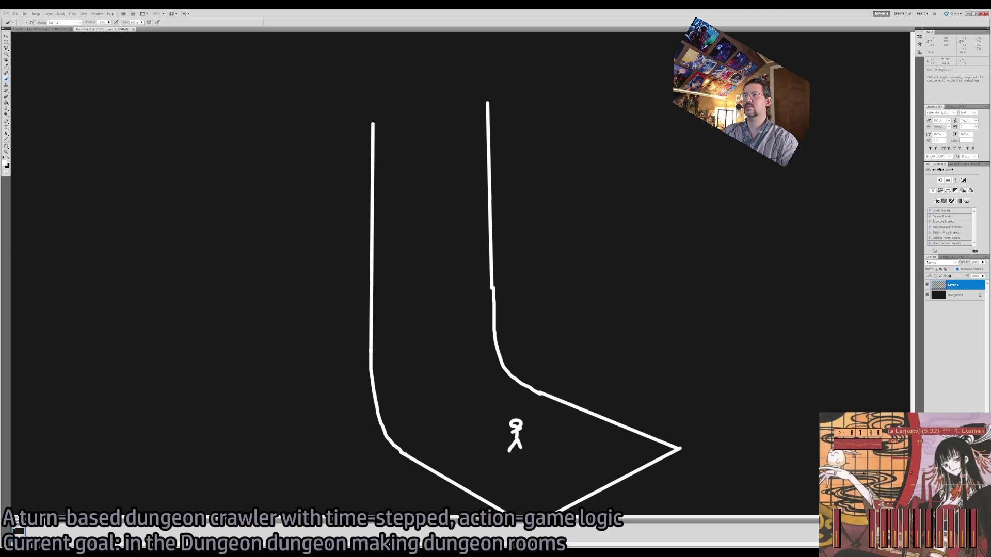
key("e")
left_click_drag(372, 115, 373, 200)
key("b")
left_click_drag(487, 101, 487, 92)
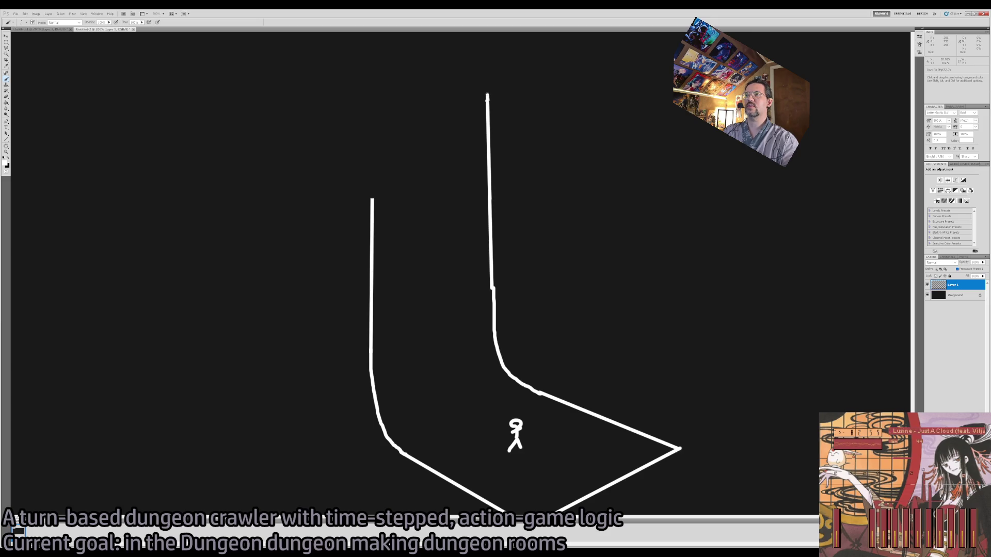
Run the top wall left and drop the outer wall down, erasing the extra lower line.
left_click(258, 111, "shift")
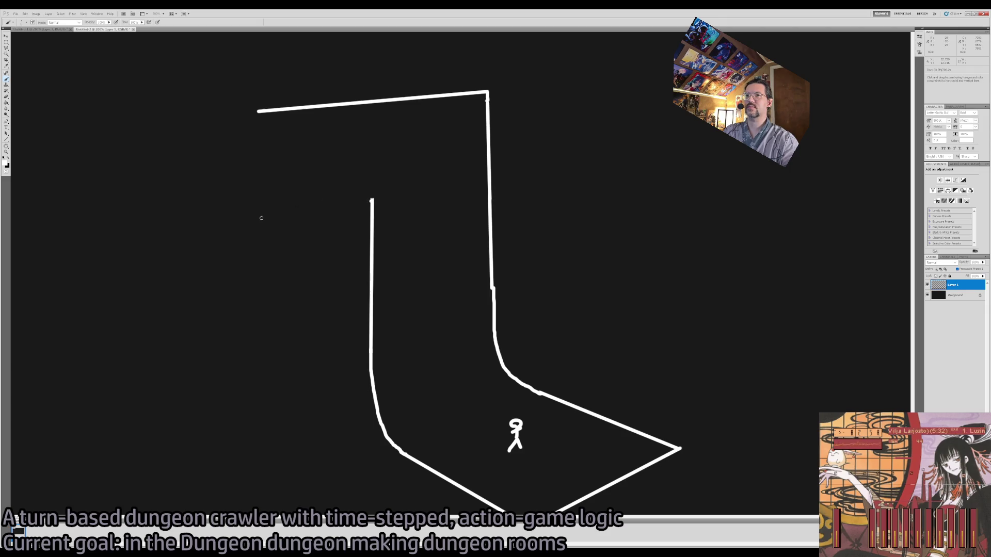
left_click(261, 218, "shift")
left_click(259, 112, "shift")
key("e")
left_click_drag(266, 217, 369, 200)
key("b")
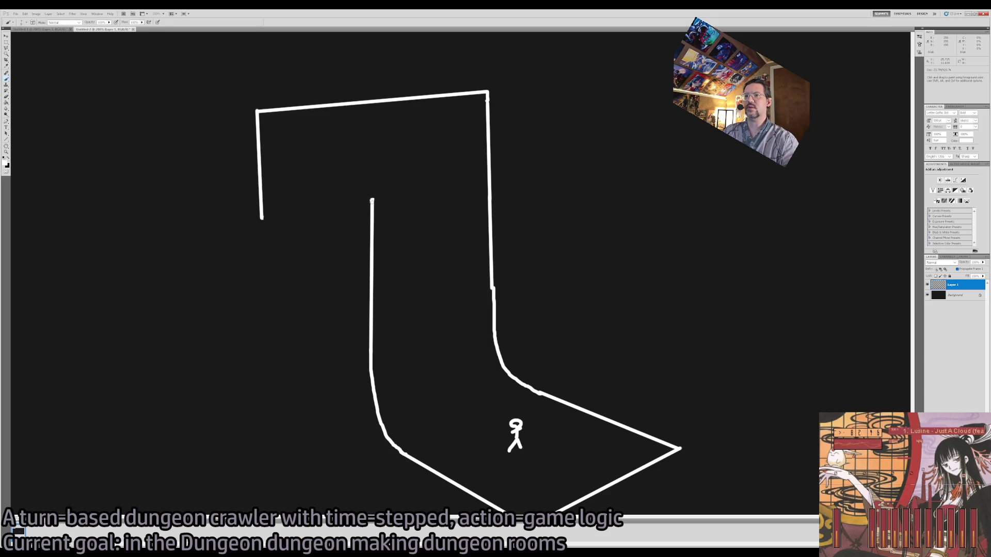
key("ctrl+z")
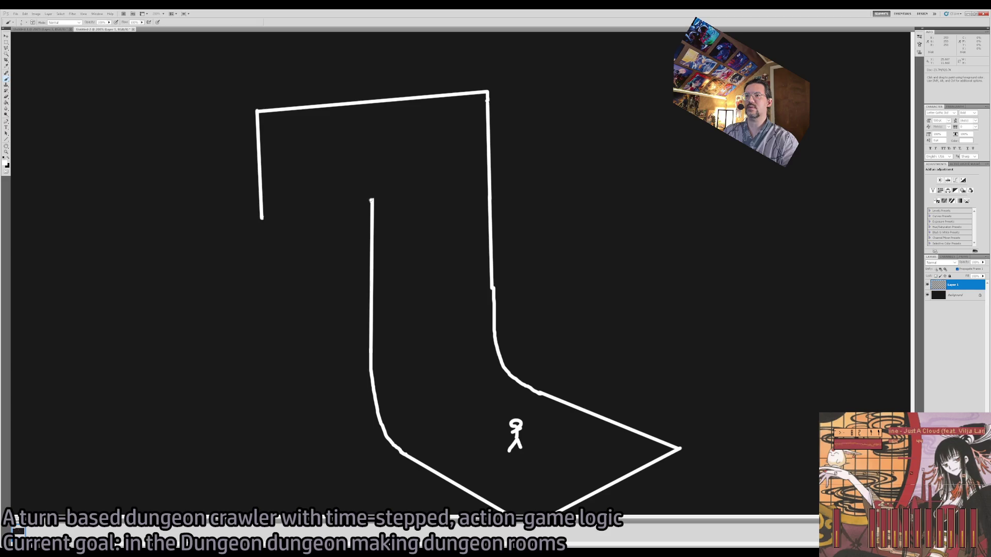
Curve both walls down-left onto the floor and join their ends with a straight edge.
mouse_move(365, 220)
left_mouse_down()
mouse_move(359, 232)
mouse_move(370, 206)
mouse_move(353, 247)
mouse_move(328, 265)
left_mouse_up()
key("ctrl+z")
mouse_move(262, 223)
left_mouse_down()
mouse_move(252, 256)
mouse_move(202, 285)
mouse_move(340, 296)
left_mouse_up()
left_click(329, 265, "shift")
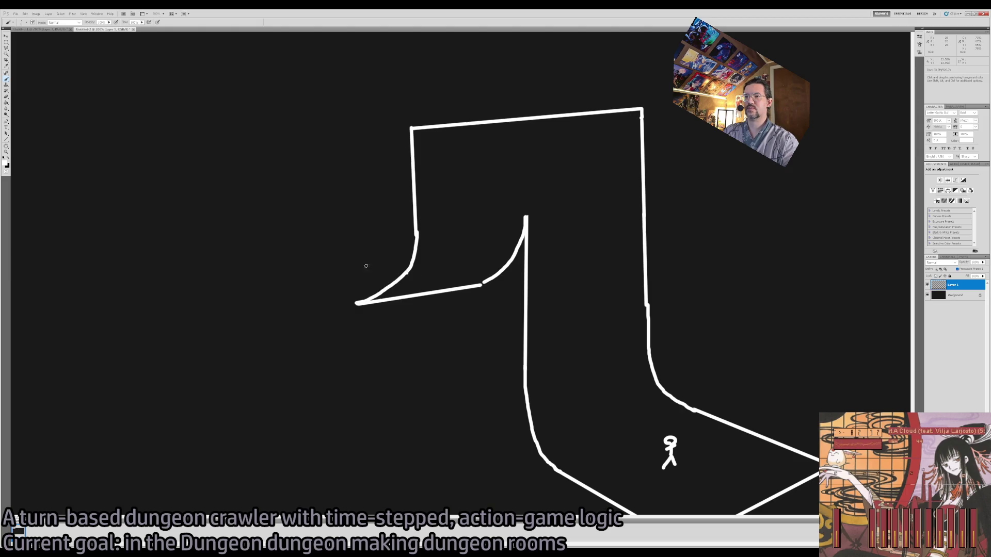
Outline the flat diamond-shaped ledge and erase the overlapping stub on the top line.
left_click(316, 257)
left_click(406, 272, "shift")
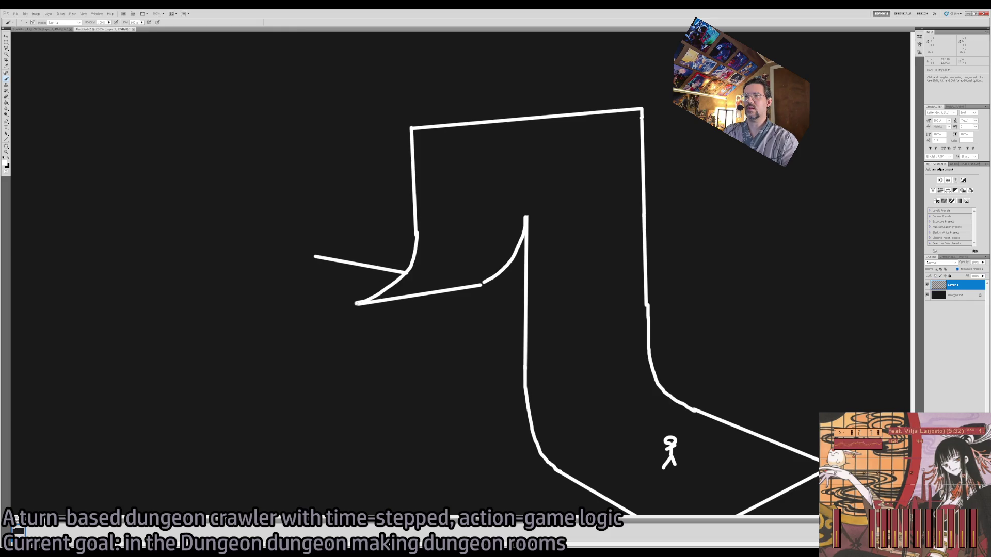
left_click(221, 266)
left_click(357, 304, "shift")
left_click(329, 258, "shift")
key("e")
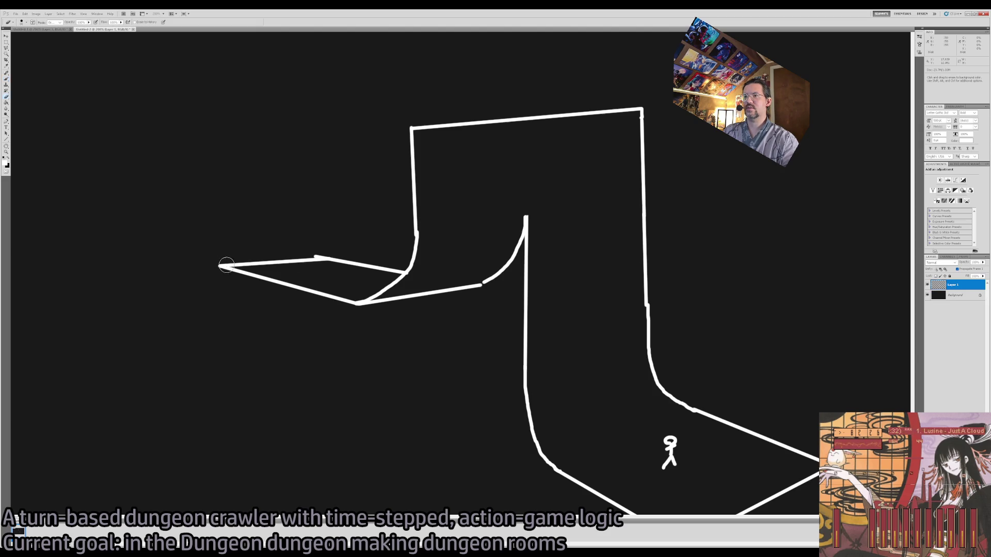
left_click_drag(286, 252, 339, 250)
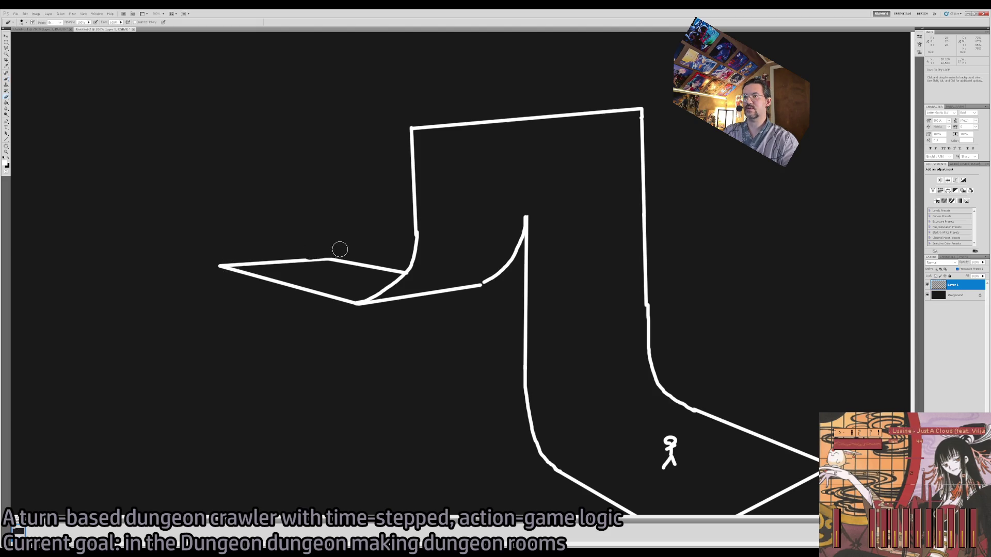
Zoom into the upper corridor and sketch a stick figure lying sideways on the wall.
key("z")
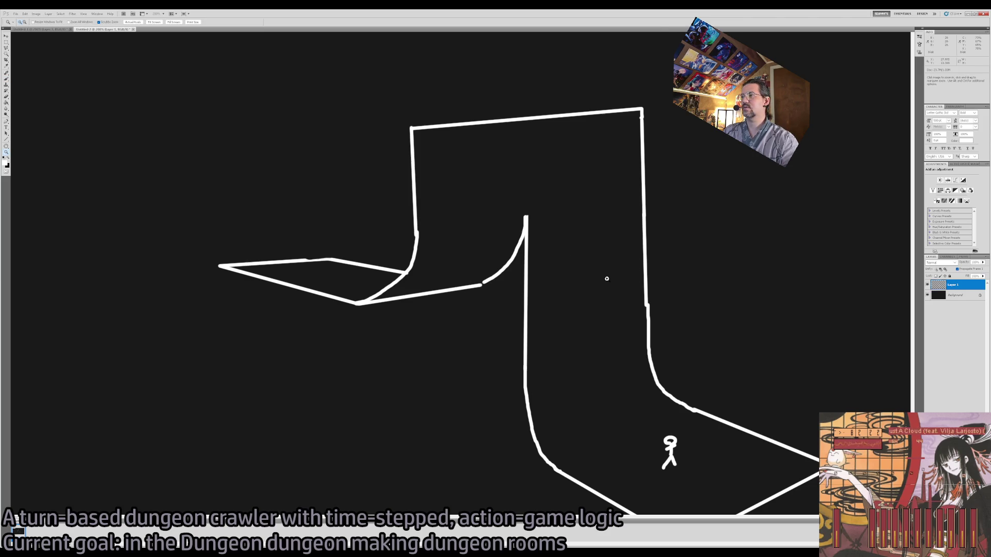
left_click(607, 279)
key("b")
mouse_move(542, 274)
left_mouse_down()
mouse_move(533, 307)
mouse_move(577, 286)
mouse_move(622, 289)
left_mouse_up()
left_click_drag(595, 273, 599, 311)
left_click_drag(627, 275, 626, 289)
left_click_drag(246, 264, 513, 270)
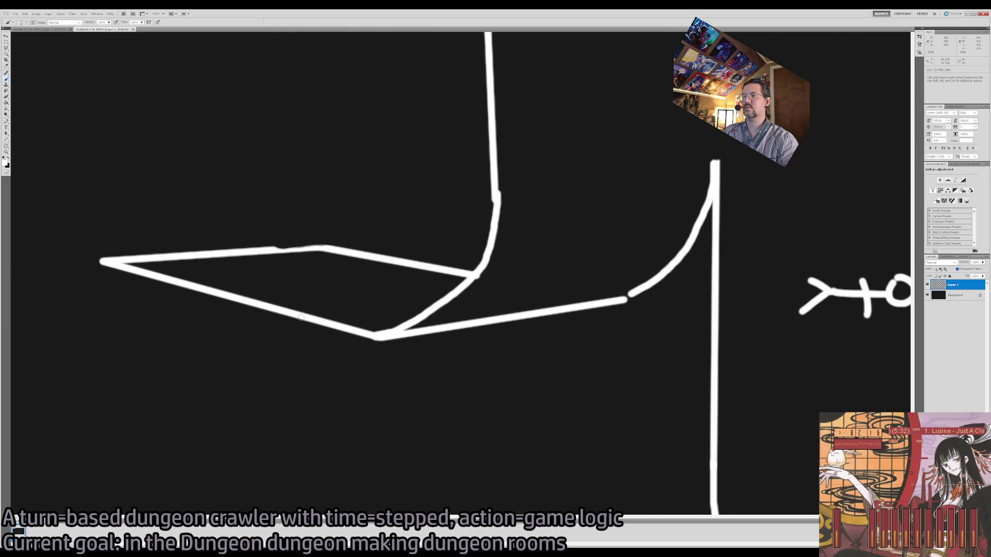
Draw a figure hanging upside down under the ledge and another on the curved ramp.
mouse_move(253, 304)
left_mouse_down()
mouse_move(263, 321)
mouse_move(269, 311)
mouse_move(254, 346)
mouse_move(281, 346)
left_mouse_up()
key("ctrl+z")
mouse_move(266, 349)
left_mouse_down()
mouse_move(256, 369)
mouse_move(268, 354)
left_mouse_up()
key("z")
left_click(431, 382, "alt")
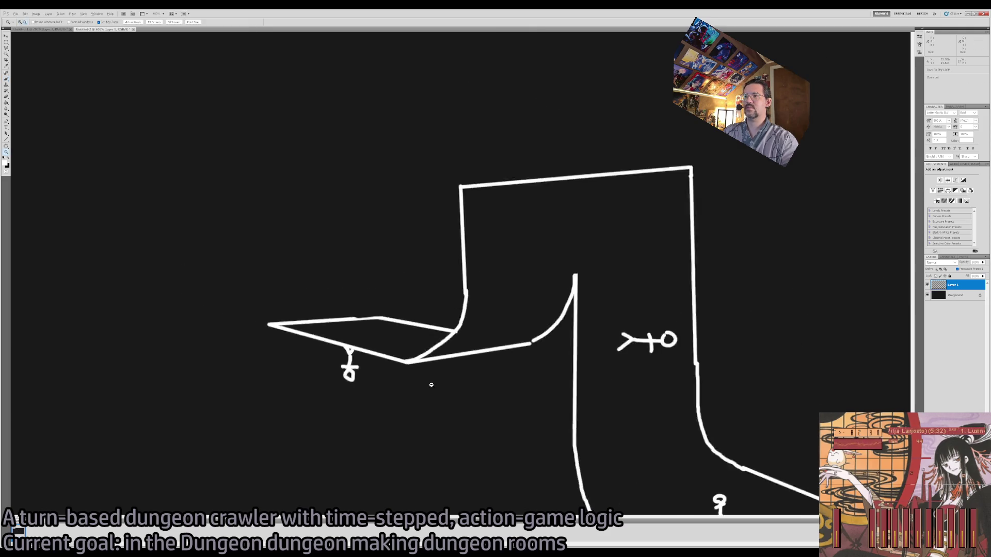
left_click(454, 369, "alt")
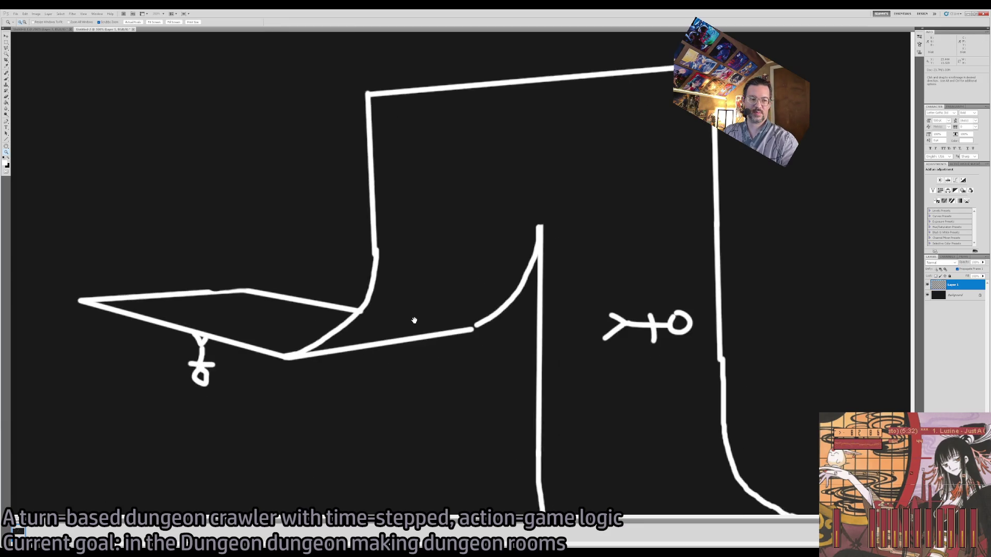
left_click(407, 309)
key("b")
mouse_move(406, 310)
left_mouse_down()
mouse_move(425, 319)
mouse_move(424, 297)
mouse_move(440, 333)
mouse_move(426, 343)
mouse_move(454, 356)
mouse_move(446, 335)
left_mouse_up()
Shrink the eraser and reframe the view on the dungeon sketch.
key("e")
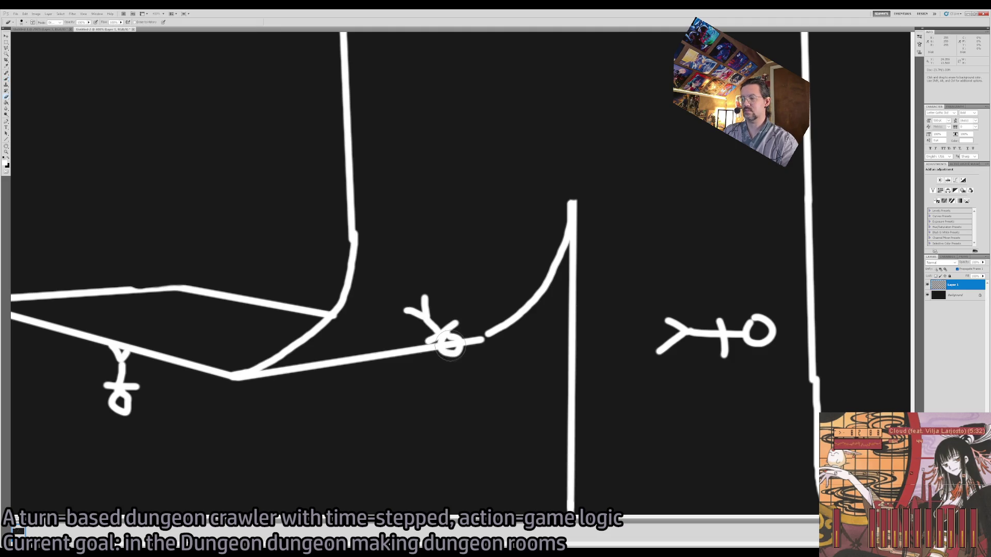
key("bracketleft")
key("bracketleft")
key("bracketleft")
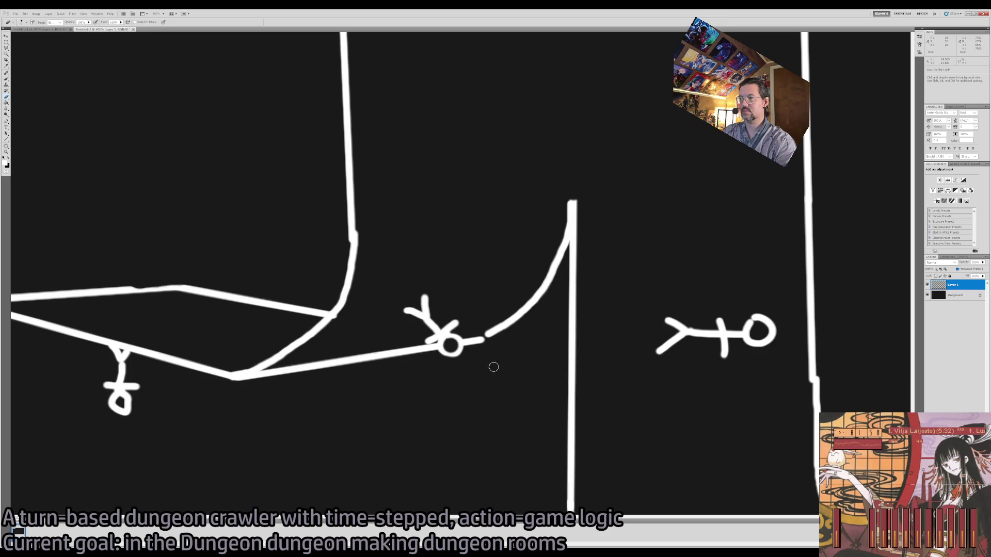
key("z")
mouse_move(503, 404)
left_mouse_down()
mouse_move(480, 376)
mouse_move(528, 329)
left_mouse_up()
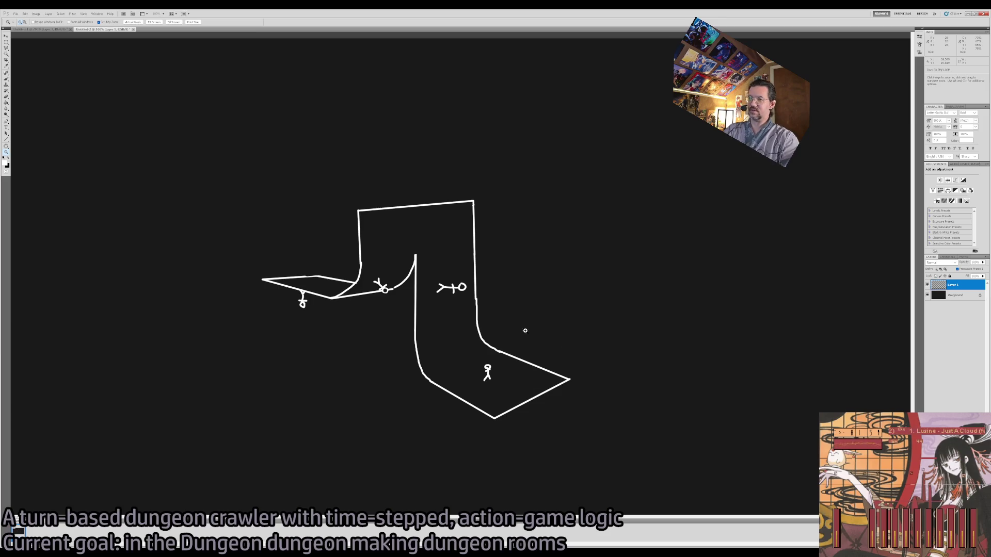
left_click(471, 354)
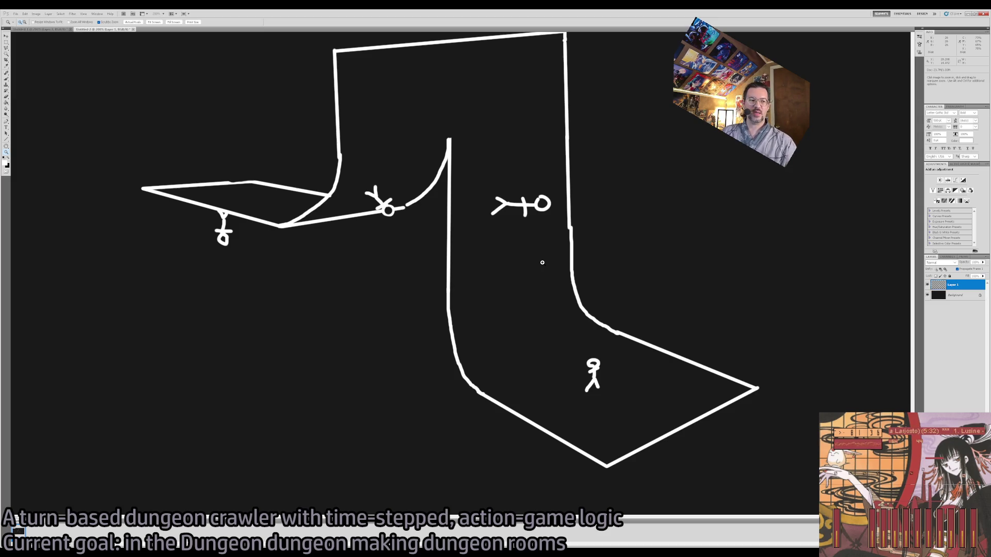
mouse_move(550, 370)
left_mouse_down()
mouse_move(652, 351)
mouse_move(613, 362)
left_mouse_up()
key("b")
scroll(726, 418, "right", 5)
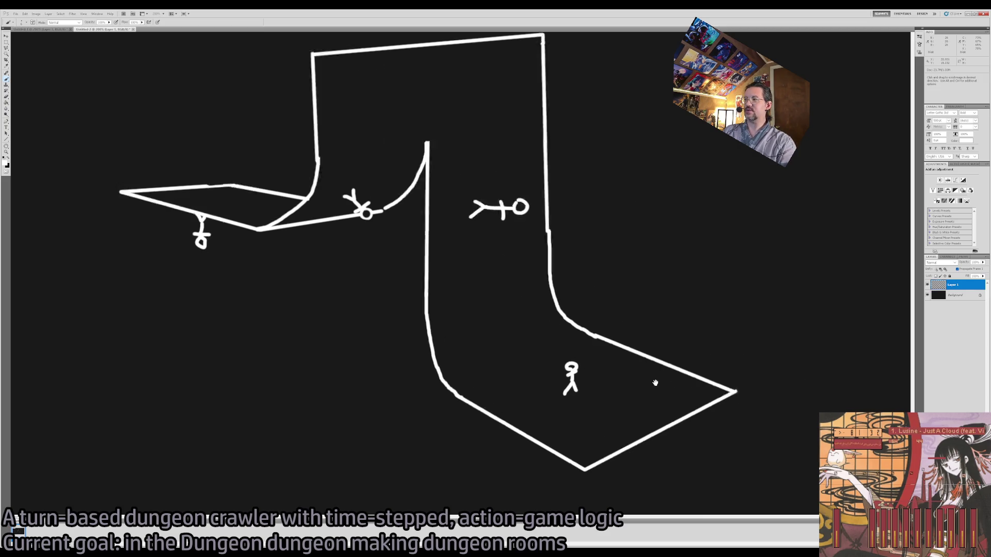
Sketch the looping C-shaped curved floor with an arc over the top and a short hook.
mouse_move(691, 367)
left_mouse_down()
mouse_move(526, 218)
mouse_move(685, 190)
left_mouse_up()
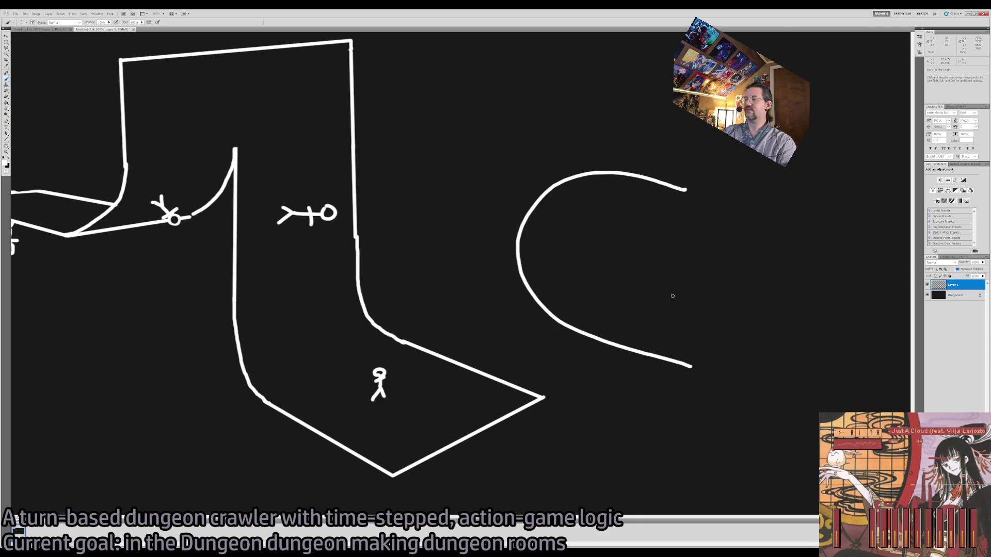
mouse_move(741, 335)
left_mouse_down()
mouse_move(593, 289)
mouse_move(550, 238)
mouse_move(559, 191)
mouse_move(577, 175)
left_mouse_up()
mouse_move(529, 208)
left_mouse_down()
mouse_move(573, 162)
mouse_move(687, 158)
mouse_move(740, 175)
mouse_move(682, 265)
left_mouse_up()
left_click_drag(686, 189, 662, 220)
key("ctrl+z")
left_click_drag(685, 189, 669, 201)
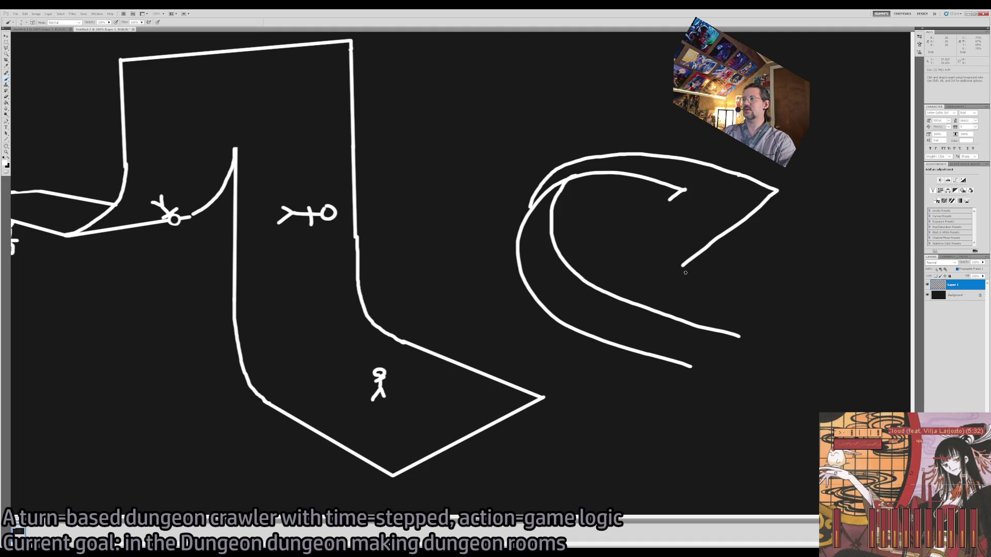
Outline a flat slab across the C with a small figure on it, then zoom out.
left_click_drag(682, 265, 415, 180)
left_click_drag(666, 195, 468, 136)
left_click_drag(417, 182, 529, 146)
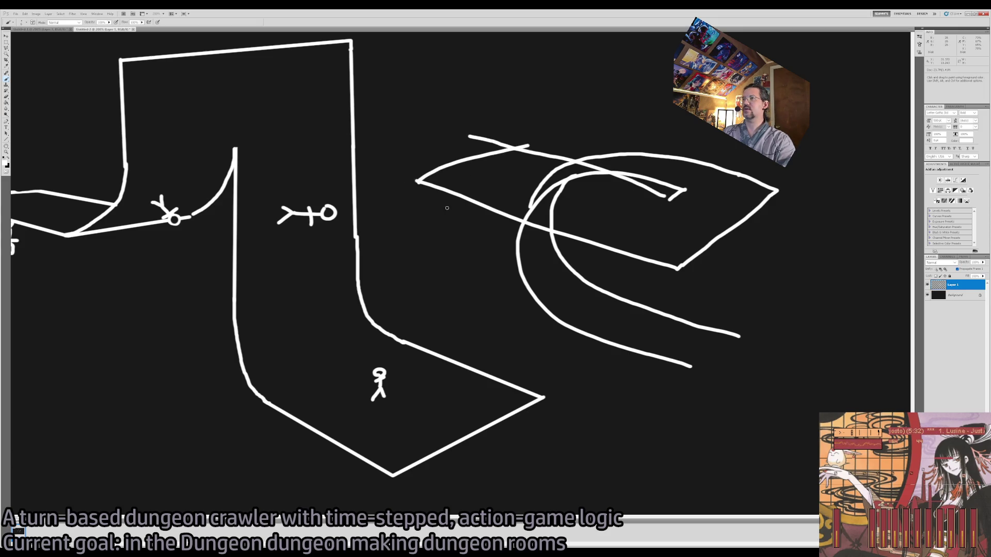
mouse_move(486, 180)
left_mouse_down()
mouse_move(507, 177)
mouse_move(484, 209)
mouse_move(529, 194)
left_mouse_up()
key("z")
left_click(442, 308, "alt")
left_click(491, 241)
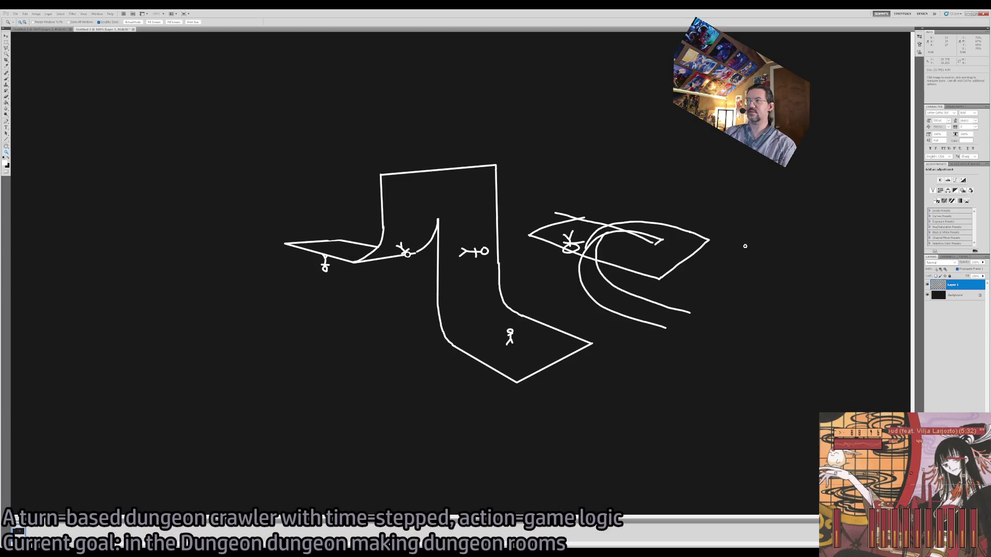
Return to the Untitled-1 dungeon map and sketch five trial marker circles, undoing each one.
left_click(54, 29)
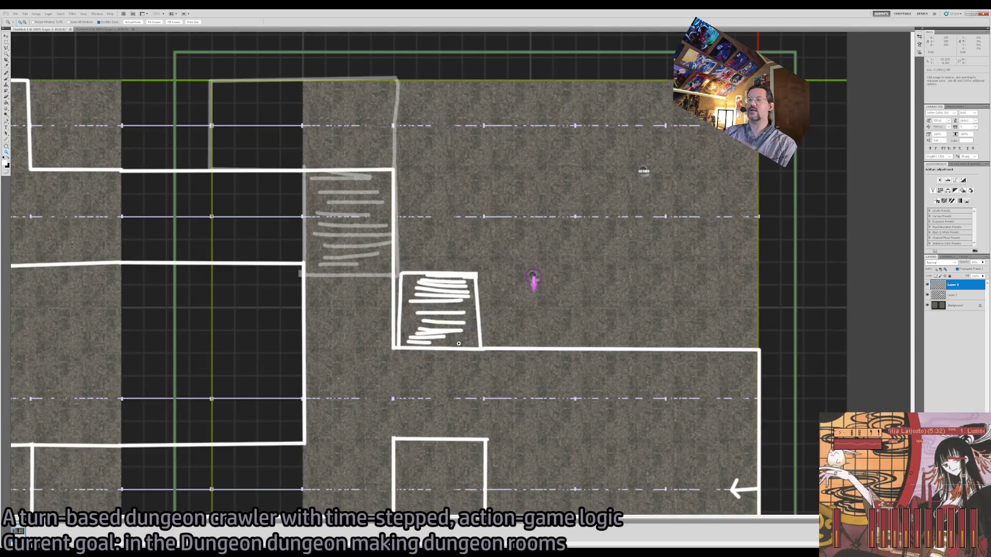
key("b")
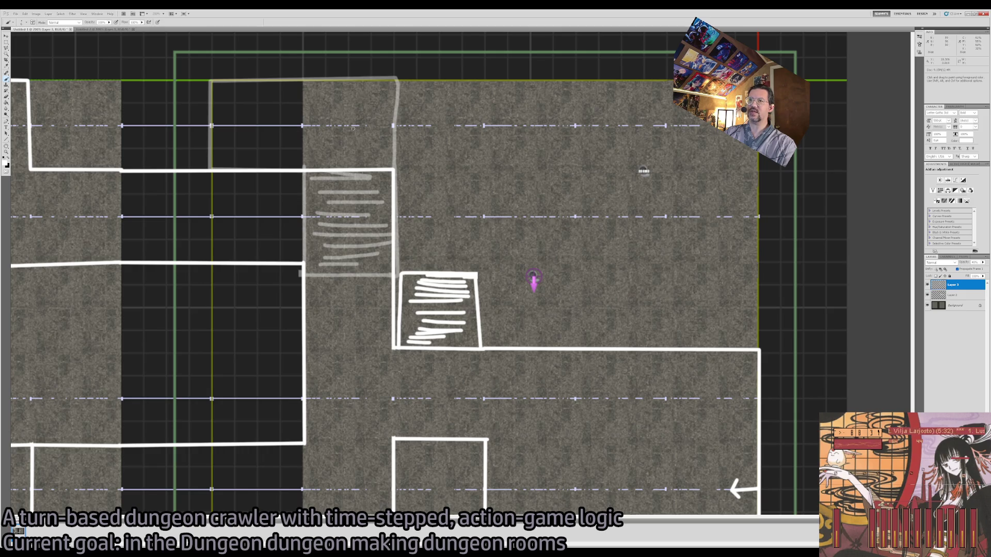
mouse_move(291, 107)
left_mouse_down()
mouse_move(274, 129)
mouse_move(258, 119)
left_mouse_up()
key("ctrl+z")
mouse_move(248, 230)
left_mouse_down()
mouse_move(276, 227)
mouse_move(226, 215)
left_mouse_up()
key("ctrl+z")
mouse_move(248, 118)
left_mouse_down()
mouse_move(274, 101)
mouse_move(287, 136)
left_mouse_up()
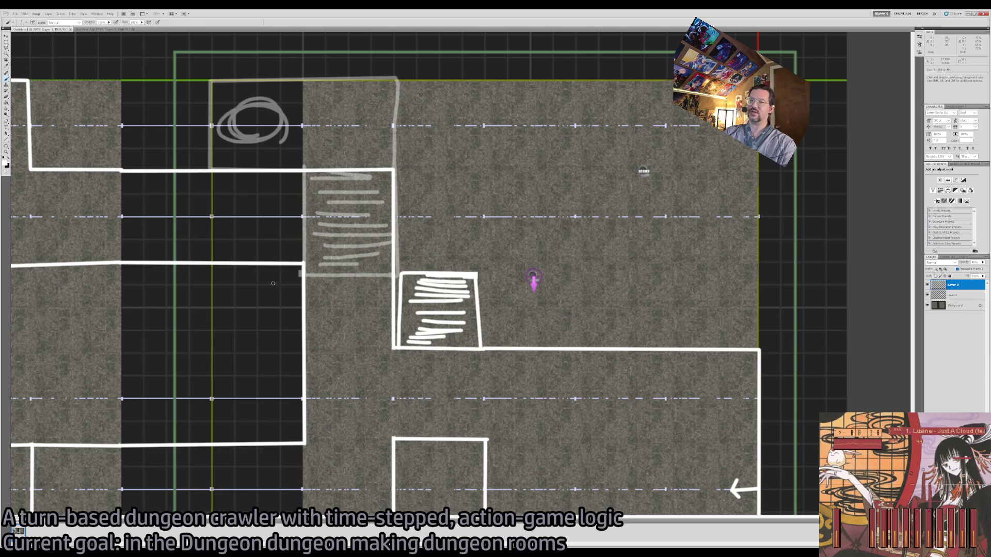
key("ctrl+z")
mouse_move(260, 199)
left_mouse_down()
mouse_move(227, 243)
mouse_move(268, 206)
left_mouse_up()
key("ctrl+z")
mouse_move(267, 147)
left_mouse_down()
mouse_move(235, 119)
mouse_move(273, 106)
mouse_move(264, 133)
left_mouse_up()
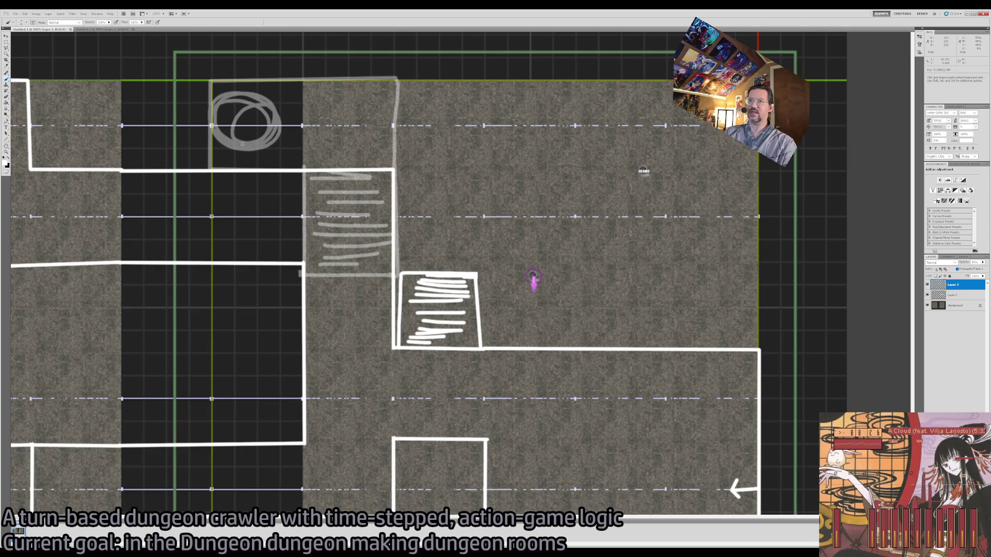
key("ctrl+z")
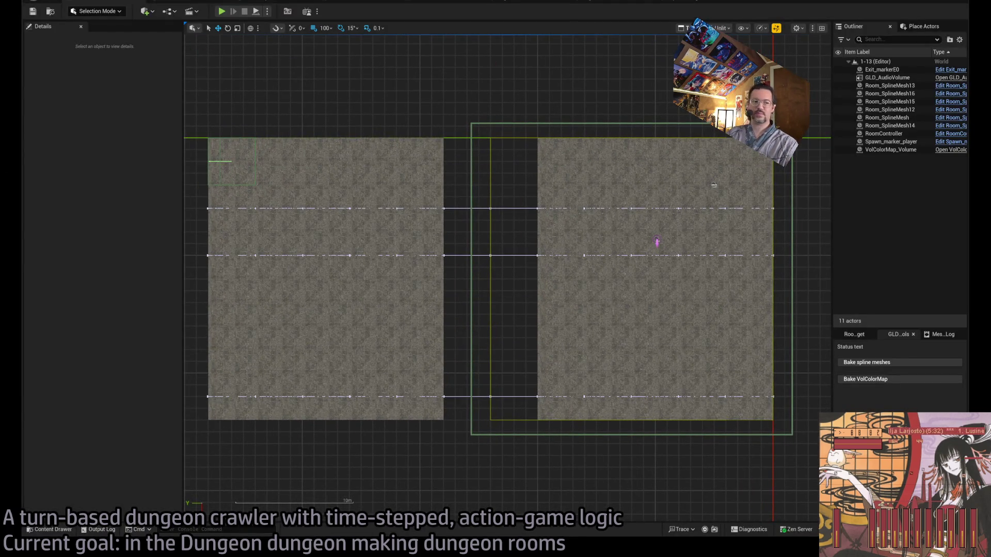
Switch level 1-13 to Perspective view and orbit around the curved spline floor rooms.
key("alt+g")
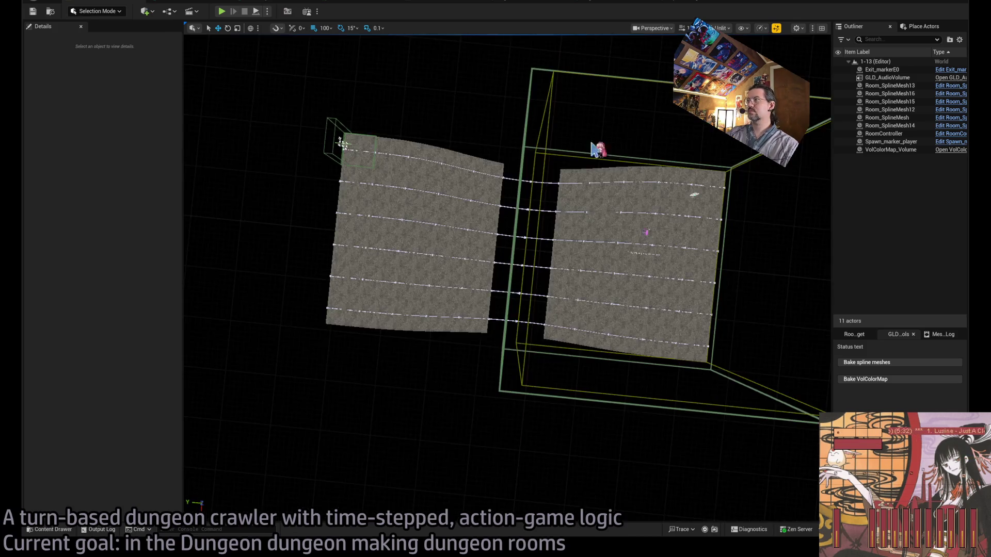
left_click_drag(477, 364, 458, 373)
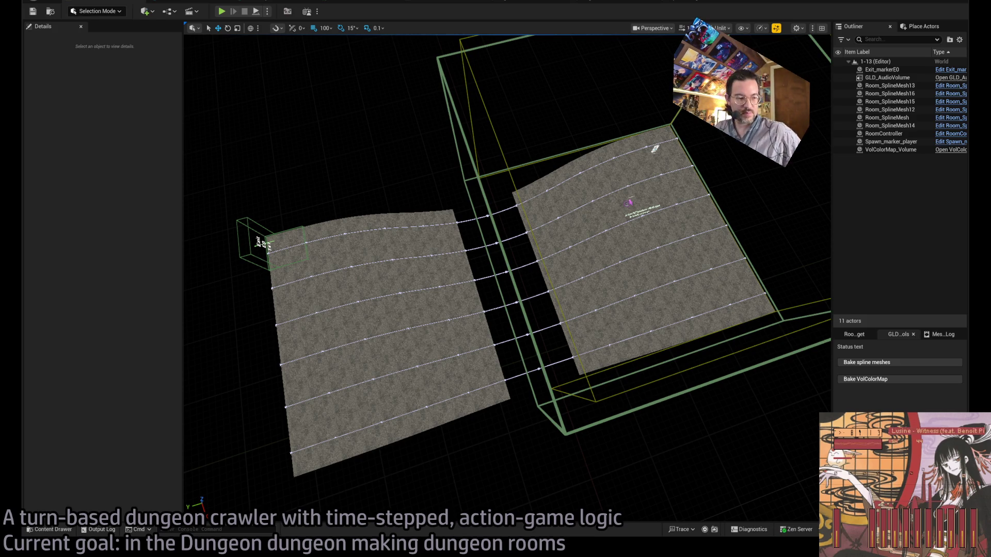
left_click_drag(536, 415, 537, 416)
left_click_drag(461, 301, 584, 287)
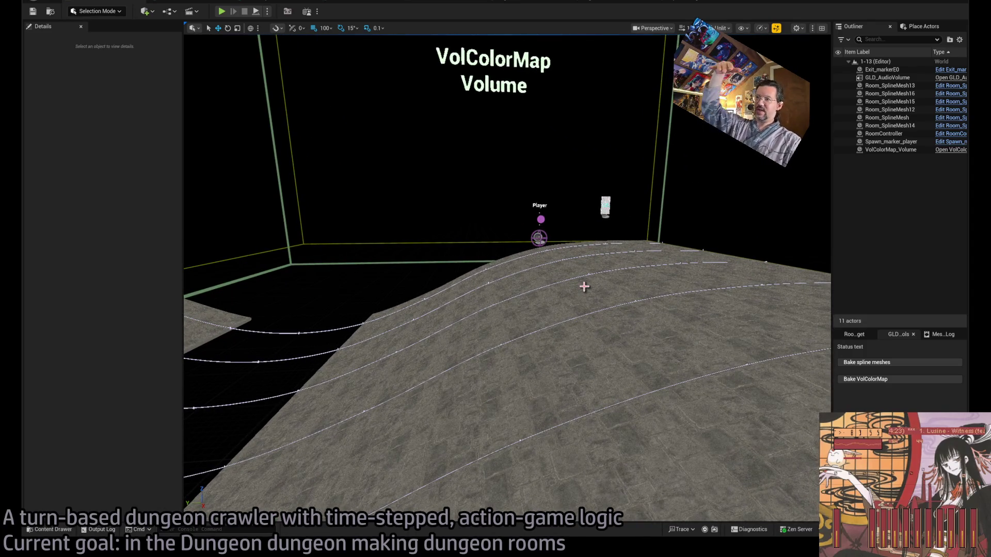
left_click_drag(579, 270, 581, 271)
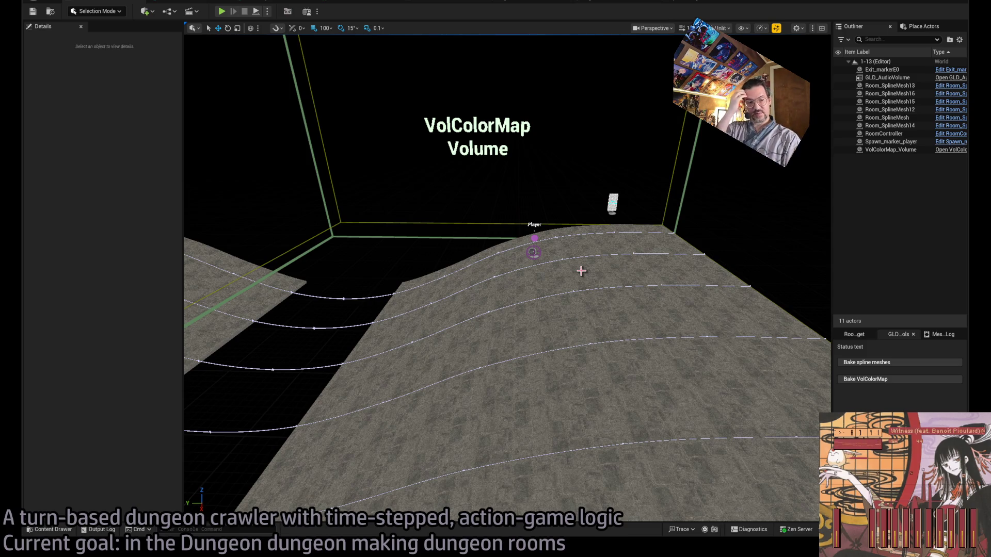
left_click_drag(553, 286, 559, 280)
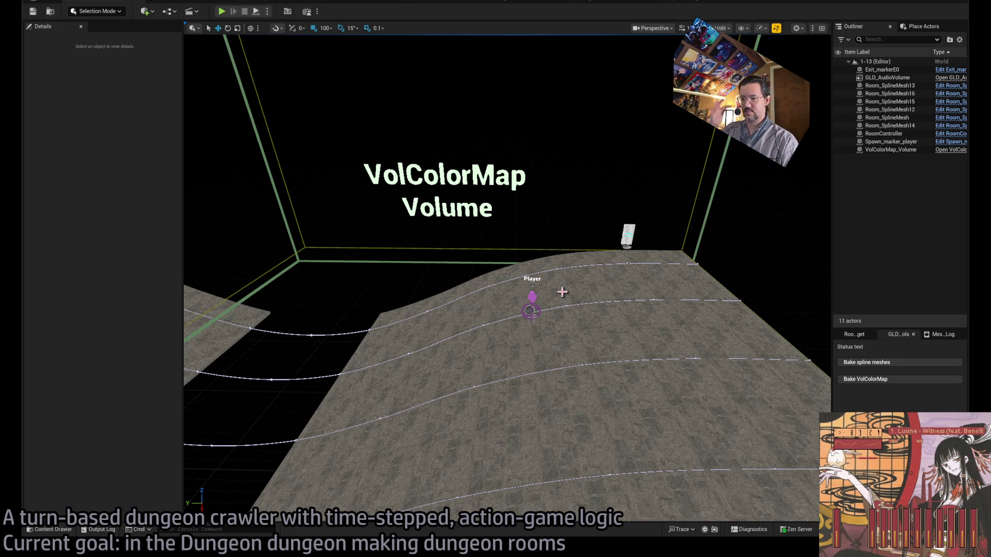
mouse_move(585, 267)
left_mouse_down()
mouse_move(449, 345)
mouse_move(259, 347)
left_mouse_up()
Open the Content Drawer and browse into the Mansion folder and its subfolders.
left_click(52, 529)
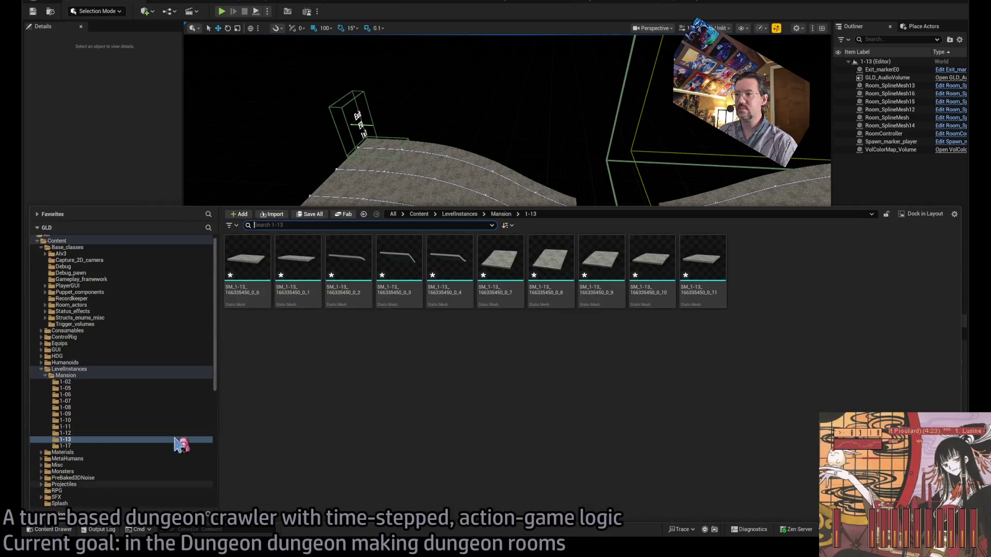
left_click(111, 375)
left_click(105, 369)
left_click(231, 277)
double_click(231, 278)
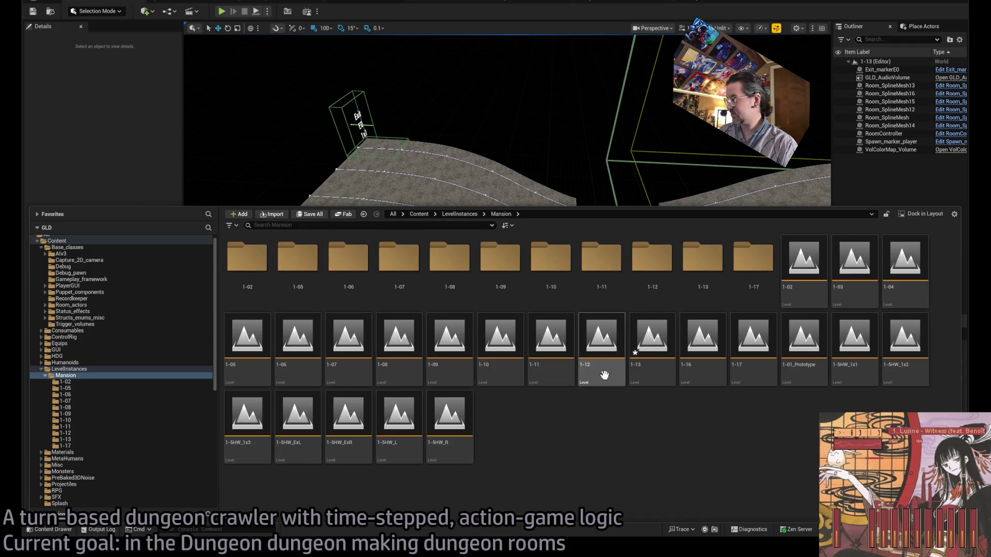
left_click(93, 453)
left_click(93, 459)
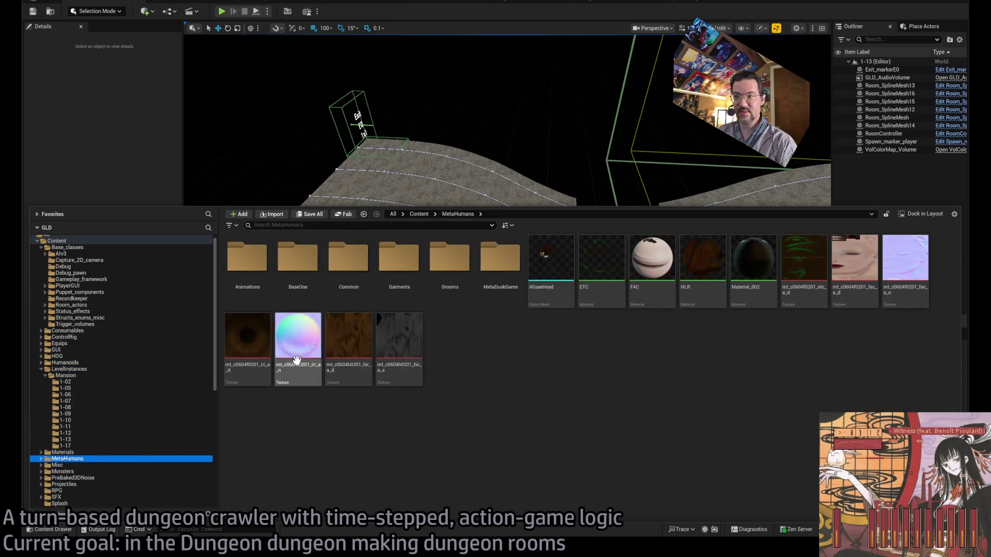
left_click(101, 377)
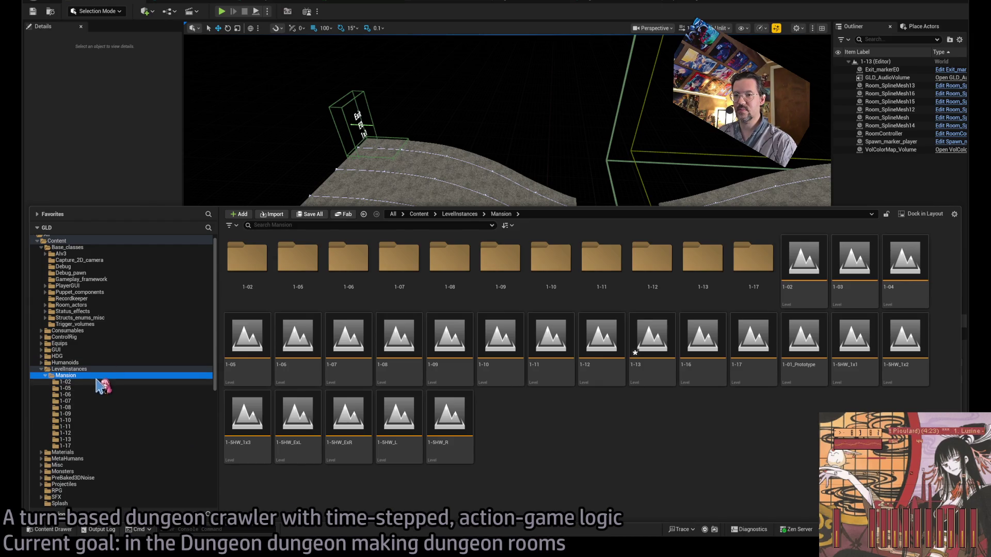
Open DRAGON_CATACOMB's MESHES > Merged folder and drag a Dgn_Wall into the level.
left_click(99, 452)
left_click(93, 376)
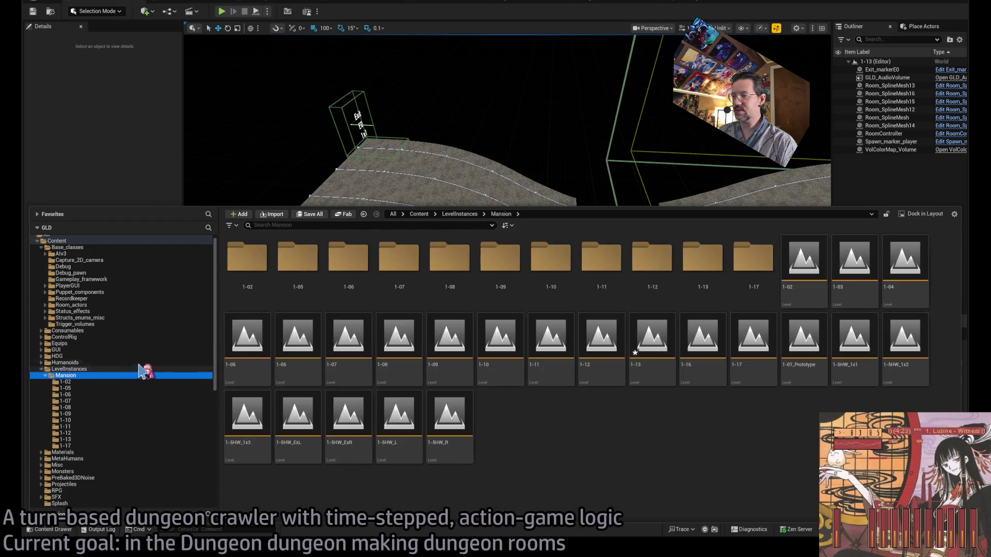
scroll(104, 392, "down", 5)
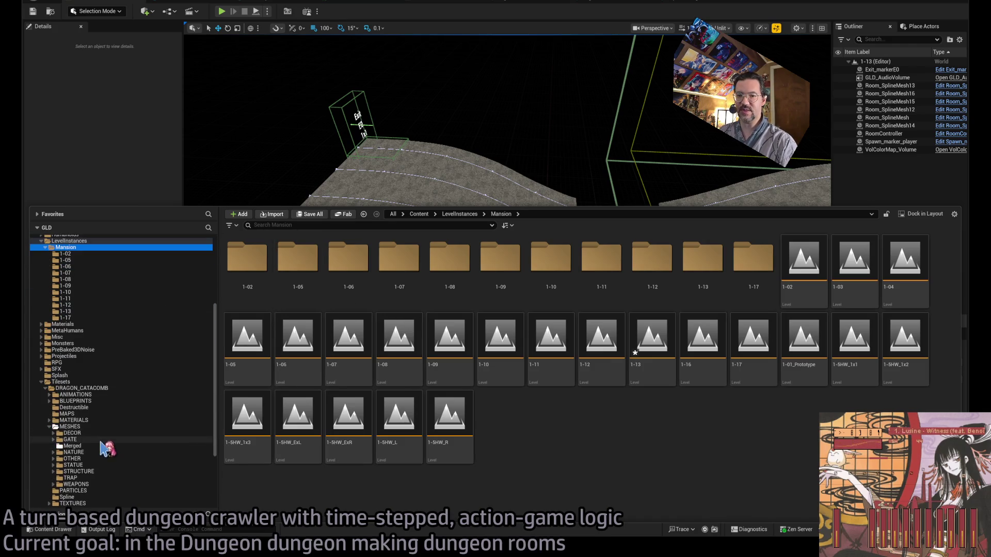
left_click(99, 429)
double_click(348, 258)
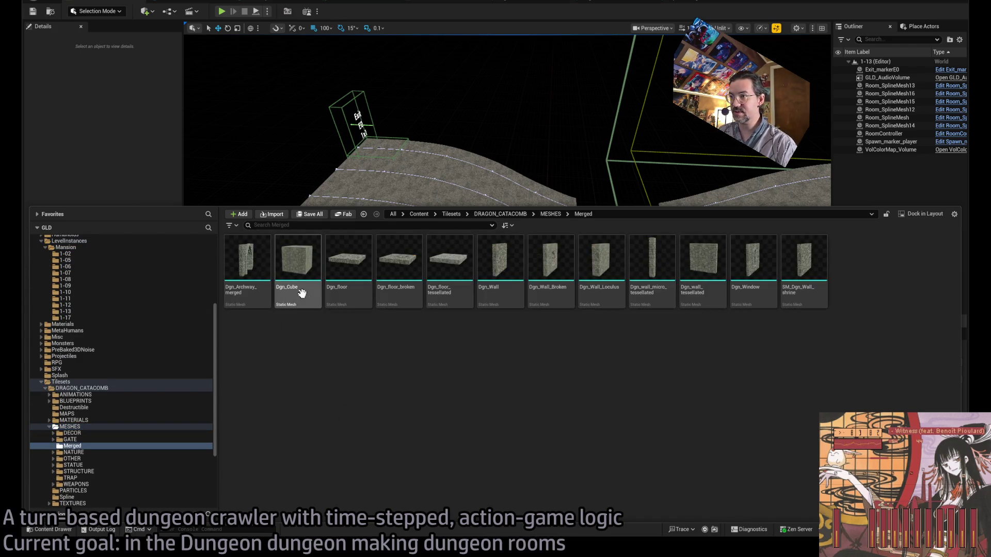
left_click_drag(495, 271, 389, 196)
Drop the Dgn_Wall on the curved floor and place a Dgn_Archway_merged turned 90 degrees.
mouse_move(424, 168)
left_mouse_down()
mouse_move(420, 151)
mouse_move(376, 183)
mouse_move(419, 242)
left_mouse_up()
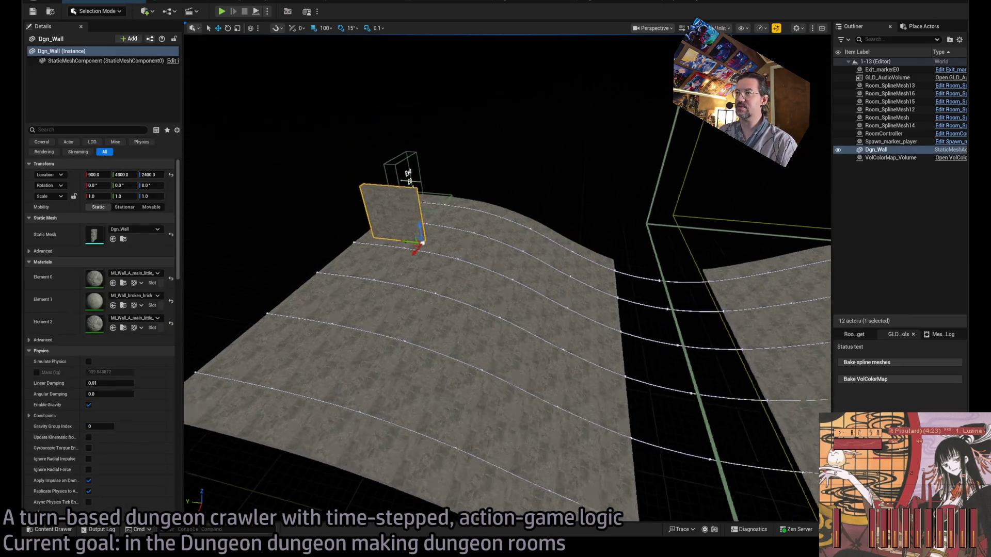
key("f")
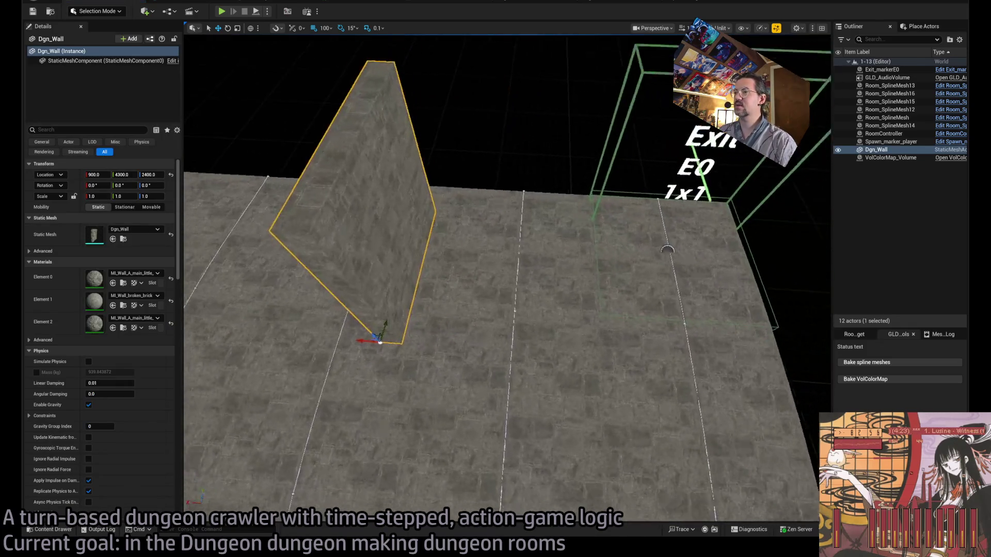
left_click(49, 530)
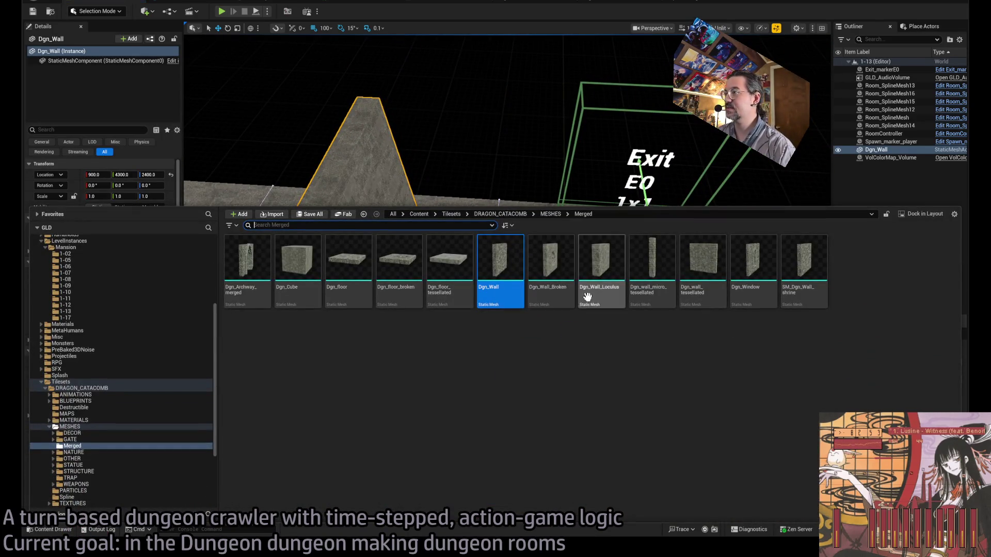
mouse_move(247, 260)
left_mouse_down()
mouse_move(609, 194)
mouse_move(631, 327)
left_mouse_up()
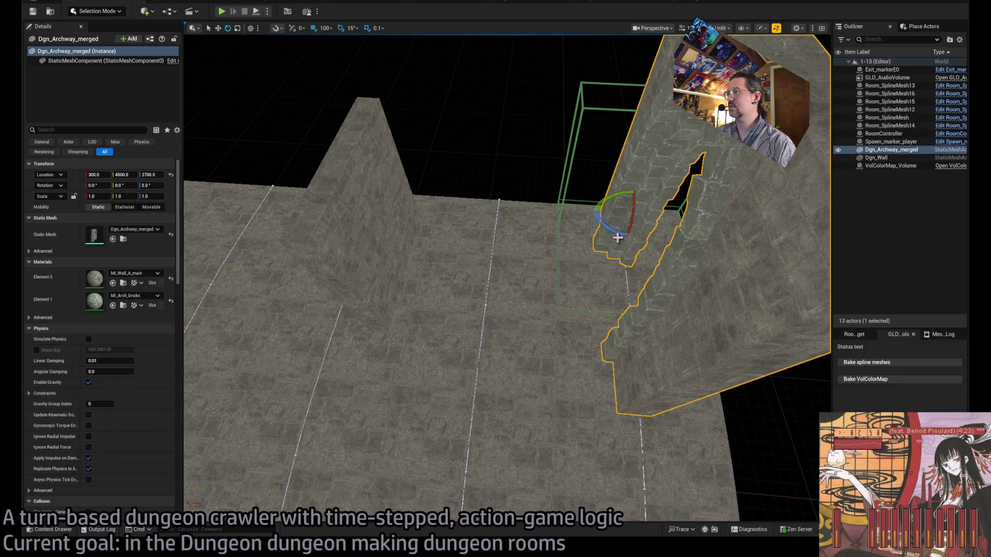
left_click_drag(617, 238, 609, 217)
mouse_move(465, 222)
left_mouse_down()
mouse_move(517, 221)
mouse_move(464, 268)
mouse_move(470, 326)
left_mouse_up()
key("w")
key("f")
mouse_move(435, 382)
left_mouse_down()
mouse_move(413, 380)
mouse_move(435, 382)
mouse_move(371, 308)
left_mouse_up()
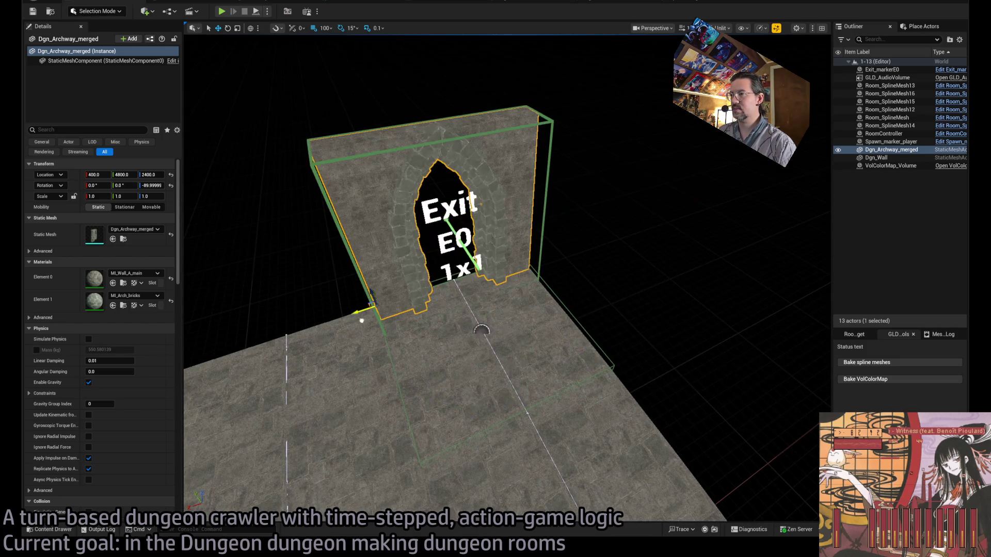
Slide the Dgn_Wall beside the exit box and rotate it to 180 degrees.
scroll(448, 353, "down", 5)
left_click(400, 347)
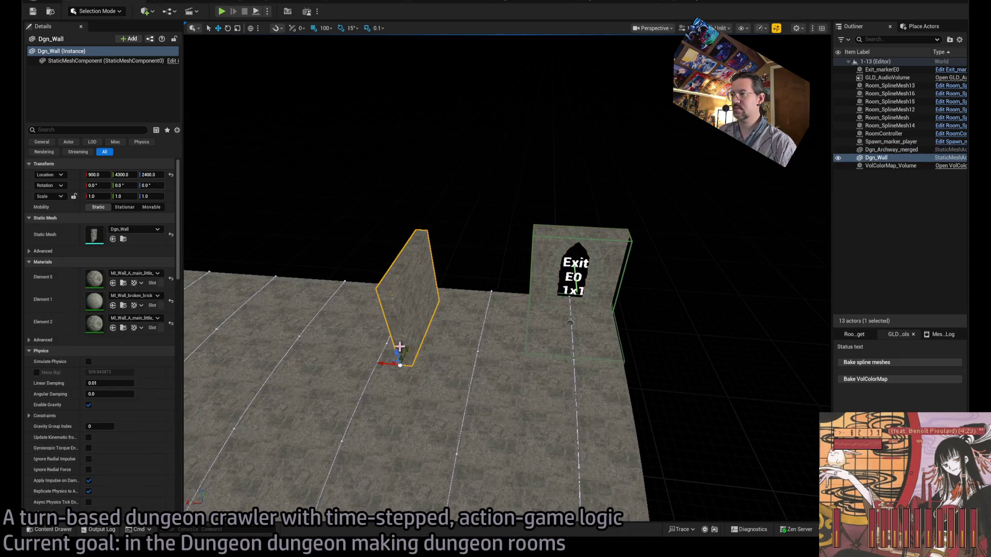
mouse_move(398, 364)
left_mouse_down()
mouse_move(602, 387)
mouse_move(578, 337)
mouse_move(552, 325)
mouse_move(536, 353)
left_mouse_up()
key("e")
mouse_move(547, 427)
left_mouse_down()
mouse_move(542, 413)
mouse_move(516, 412)
mouse_move(528, 391)
mouse_move(413, 361)
mouse_move(442, 359)
left_mouse_up()
key("w")
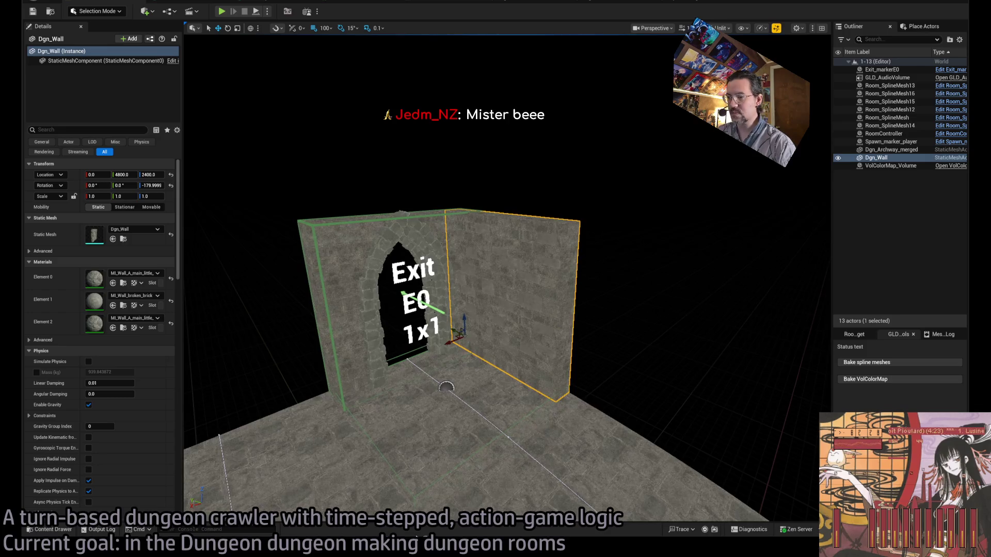
key("alt+Tab")
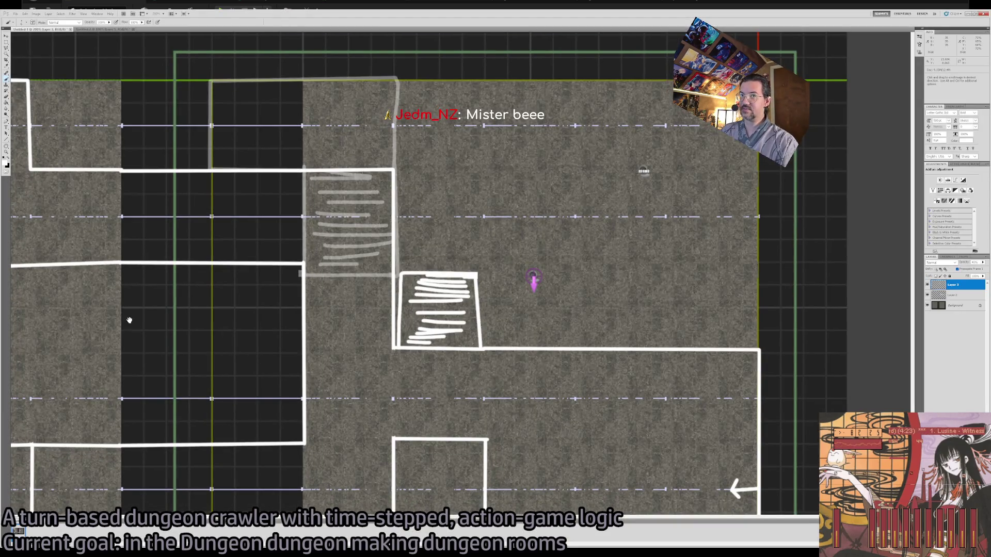
Check the Photoshop map's top-left area, then turn the archway back to 0 degrees.
left_click_drag(130, 321, 310, 362)
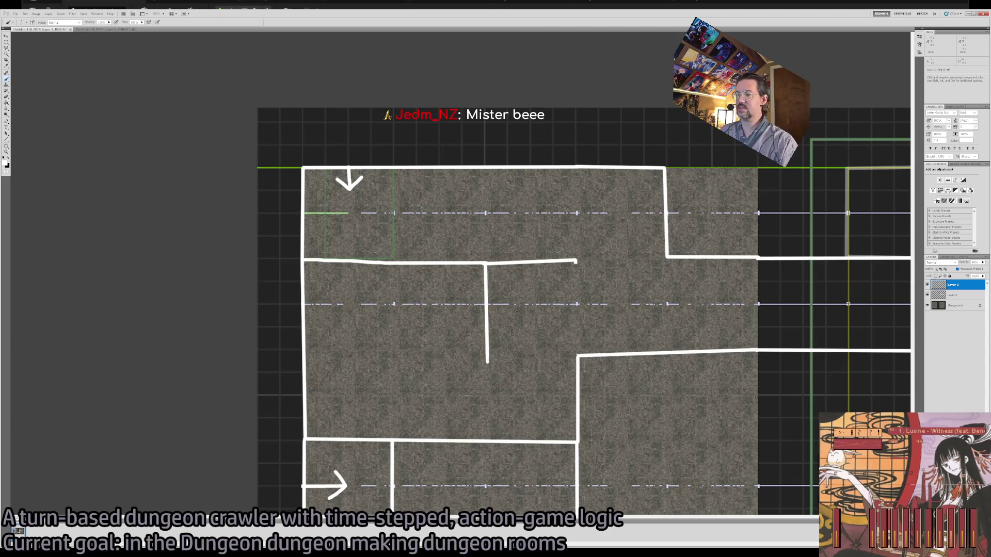
key("alt+Tab")
left_click(395, 233)
key("f")
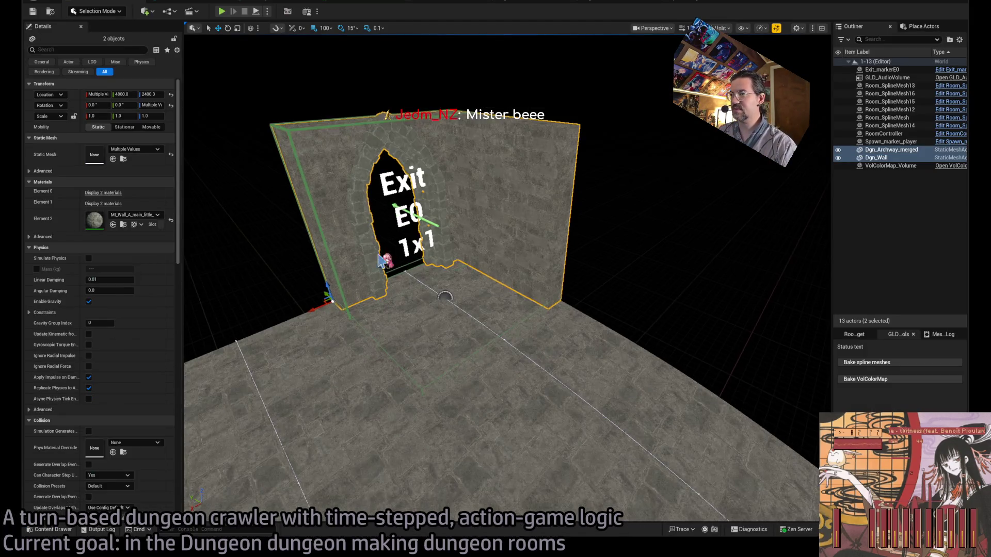
mouse_move(320, 315)
left_mouse_down()
mouse_move(387, 283)
mouse_move(465, 277)
left_mouse_up()
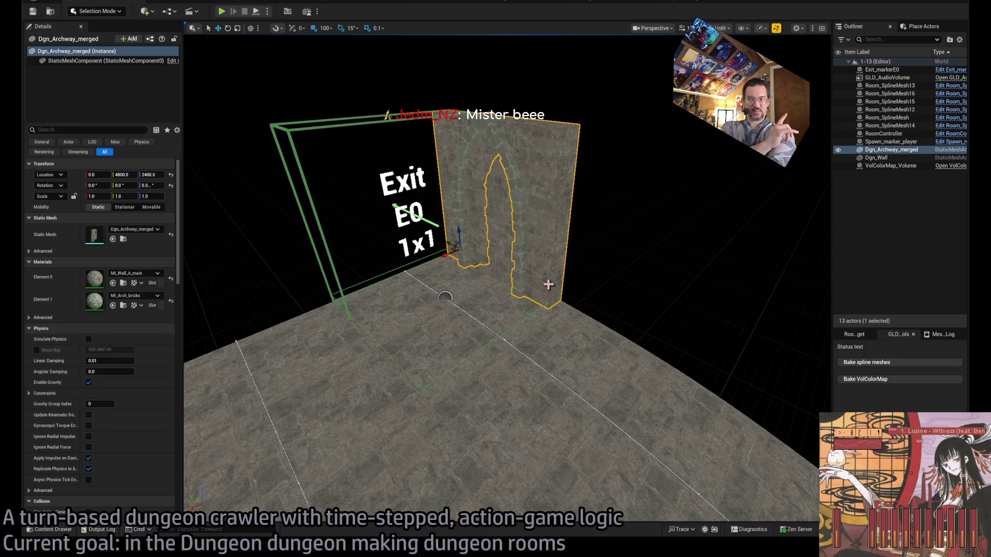
Rotate the Exit_markerE0 actor to 180 degrees.
left_click(445, 297)
left_click_drag(445, 318, 421, 304)
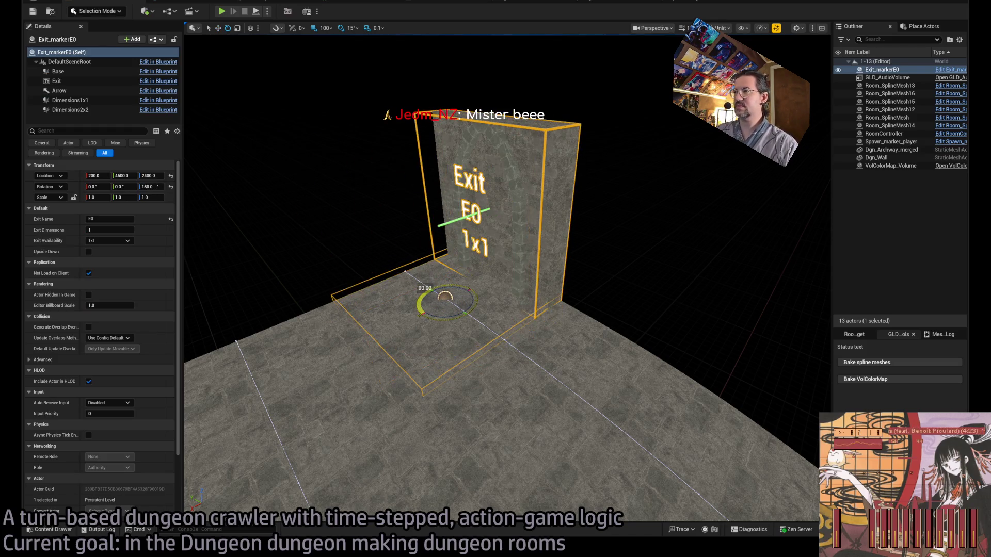
key("Escape")
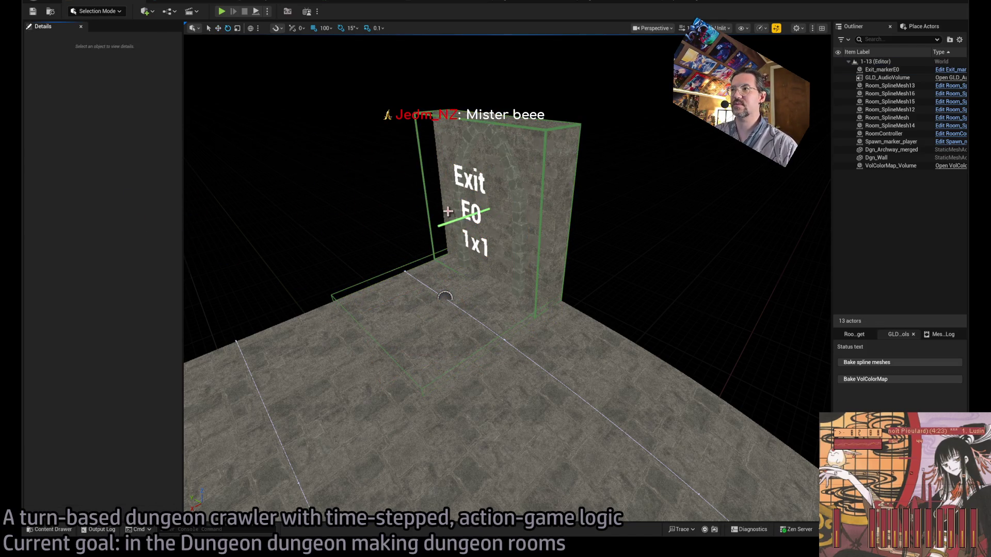
left_click(462, 206)
type("S0")
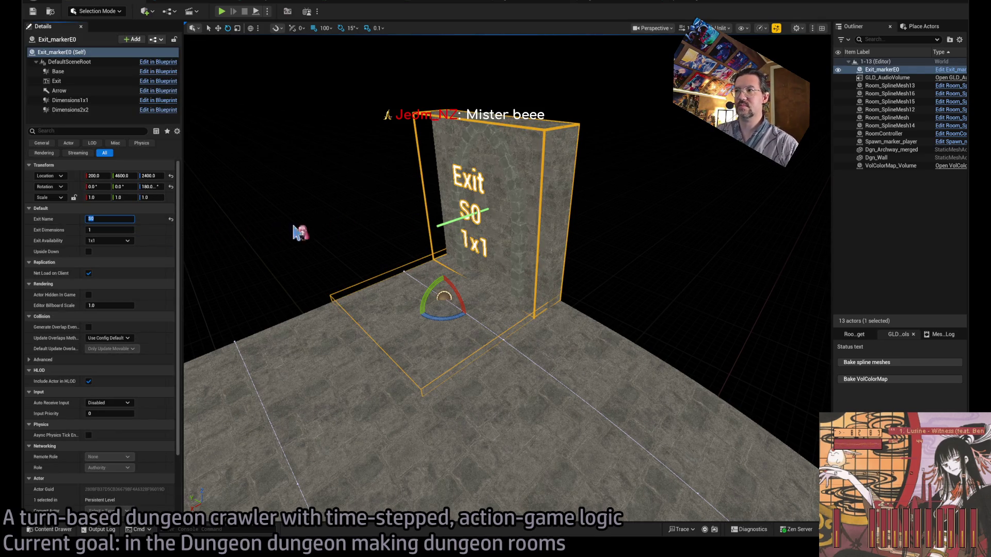
left_click(552, 191)
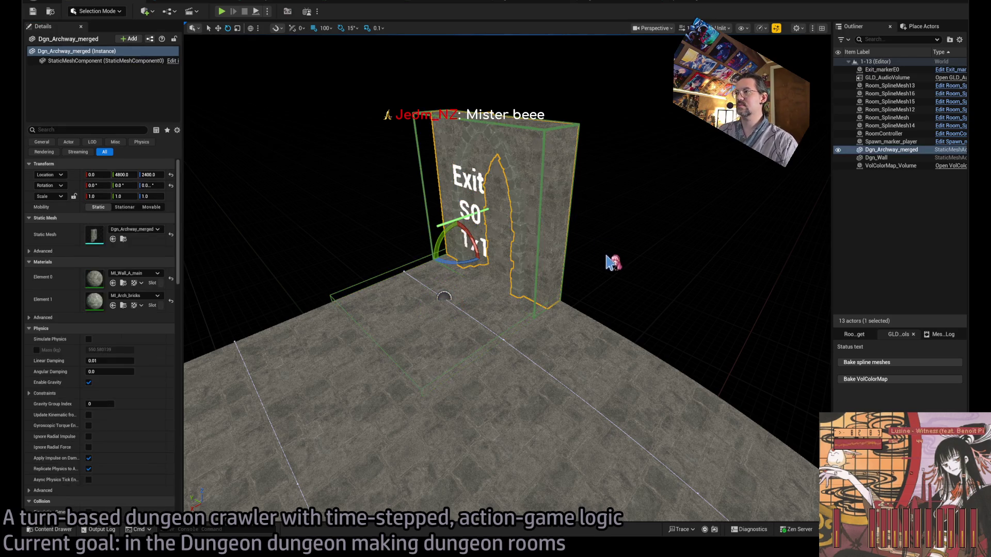
Set the Dgn_Wall's Z rotation to 90 beside the archway and fly the view over the floor.
left_click(530, 274)
mouse_move(470, 261)
left_mouse_down()
mouse_move(484, 252)
mouse_move(324, 308)
left_mouse_up()
left_click(151, 186)
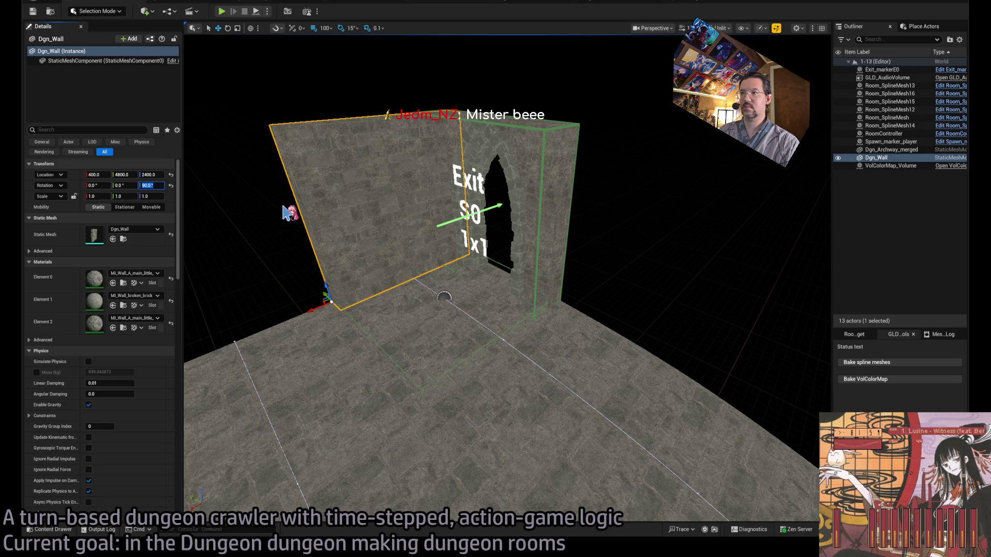
left_click(556, 211)
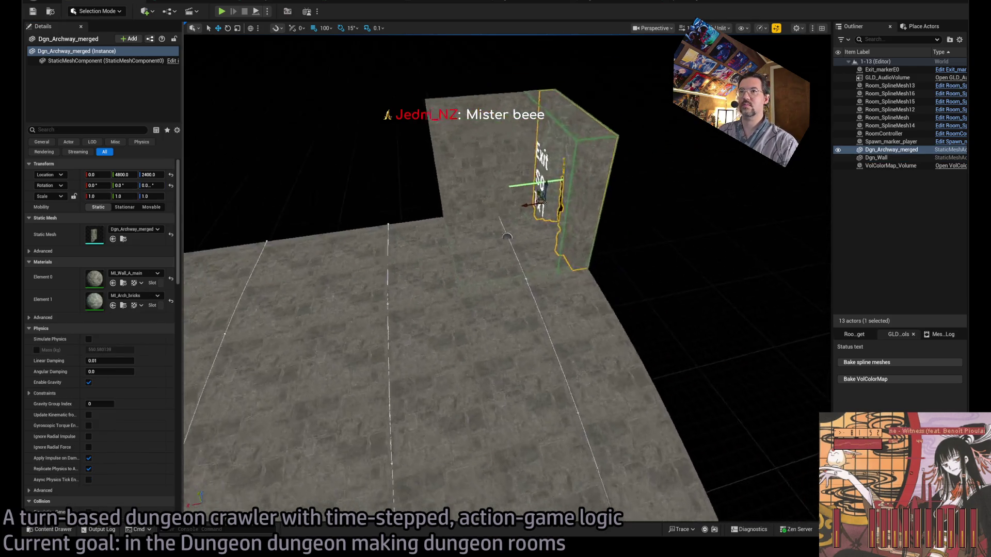
left_click(444, 225)
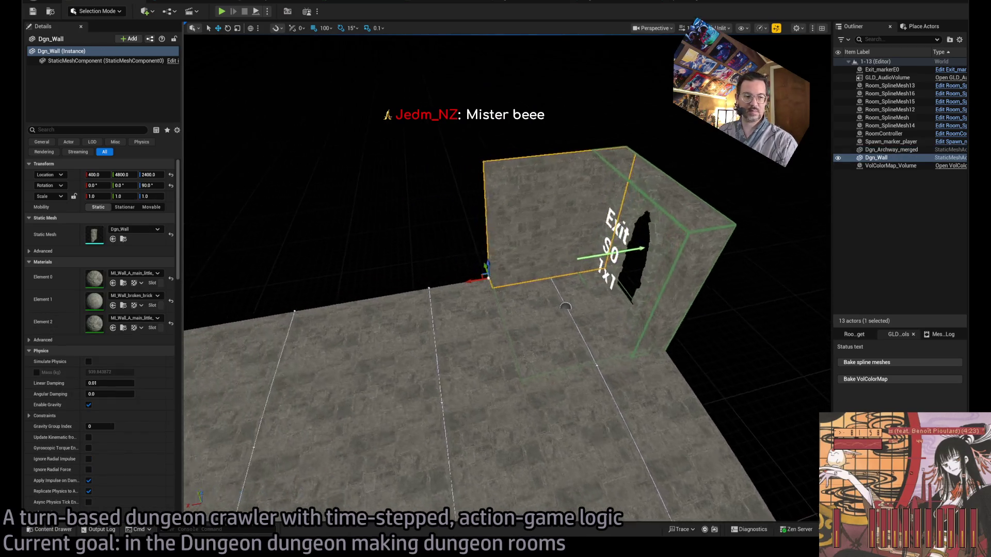
left_click_drag(522, 276, 522, 276)
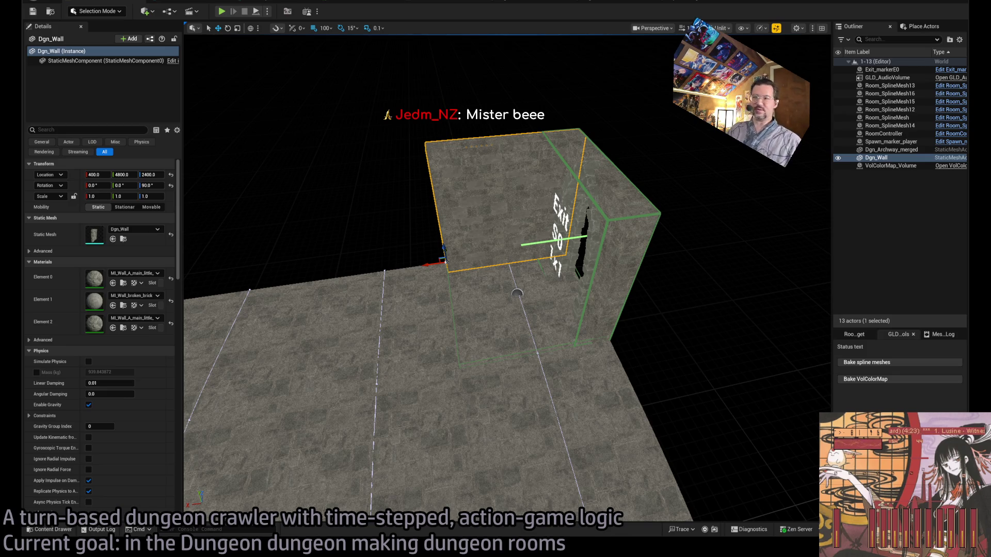
left_click_drag(516, 293, 516, 293)
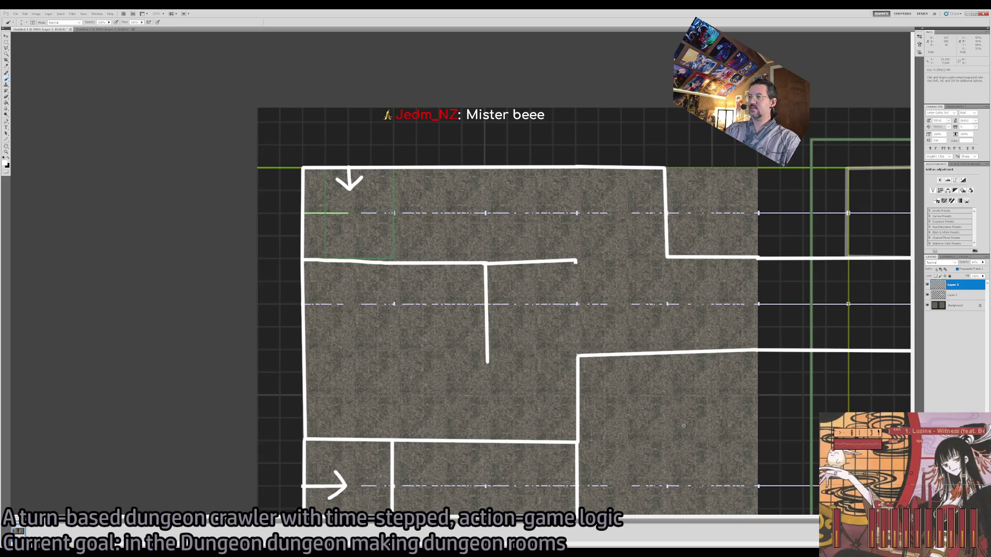
Zoom out the dungeon map and zoom into the Untitled-2 curved floor sketch.
key("z")
scroll(653, 362, "down", 5)
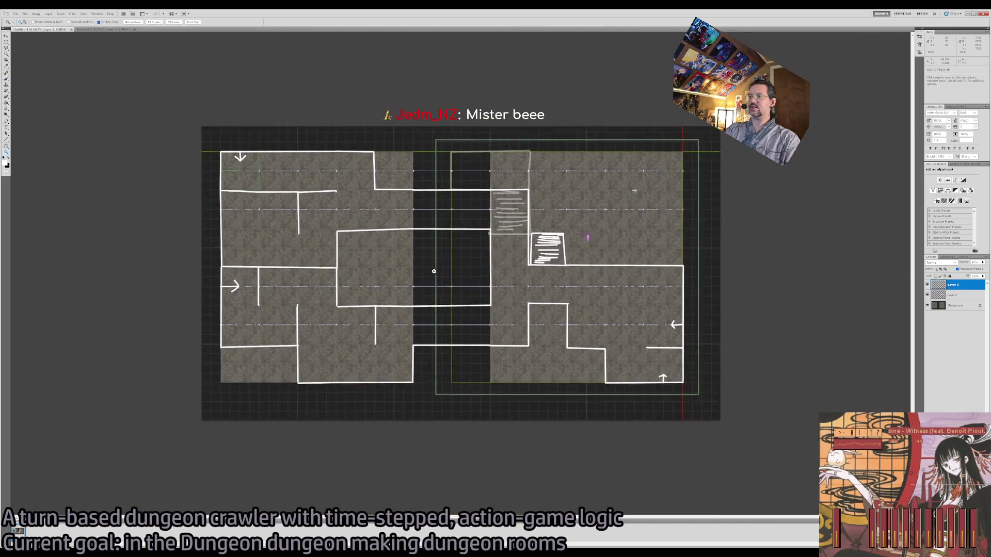
scroll(454, 277, "up", 1)
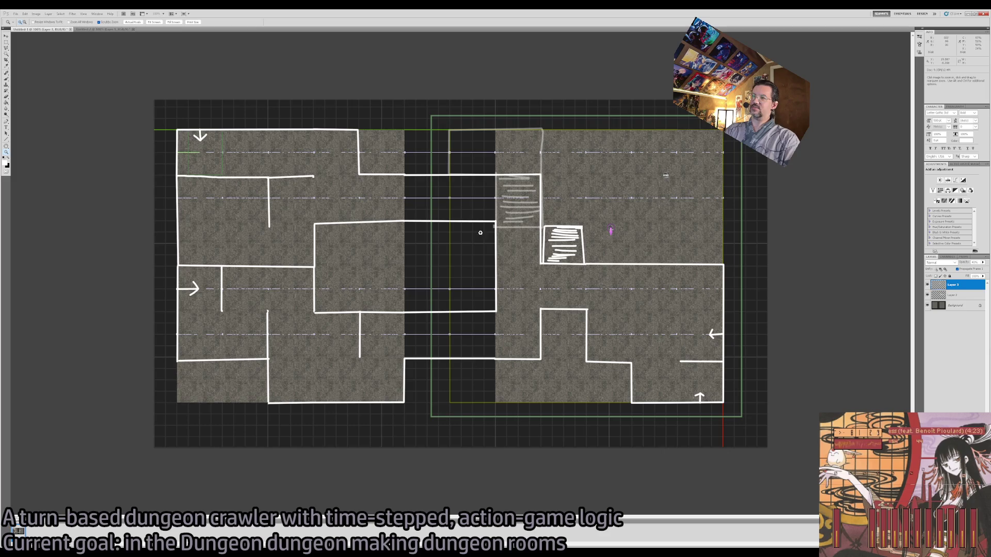
left_click(96, 30)
left_click(498, 259)
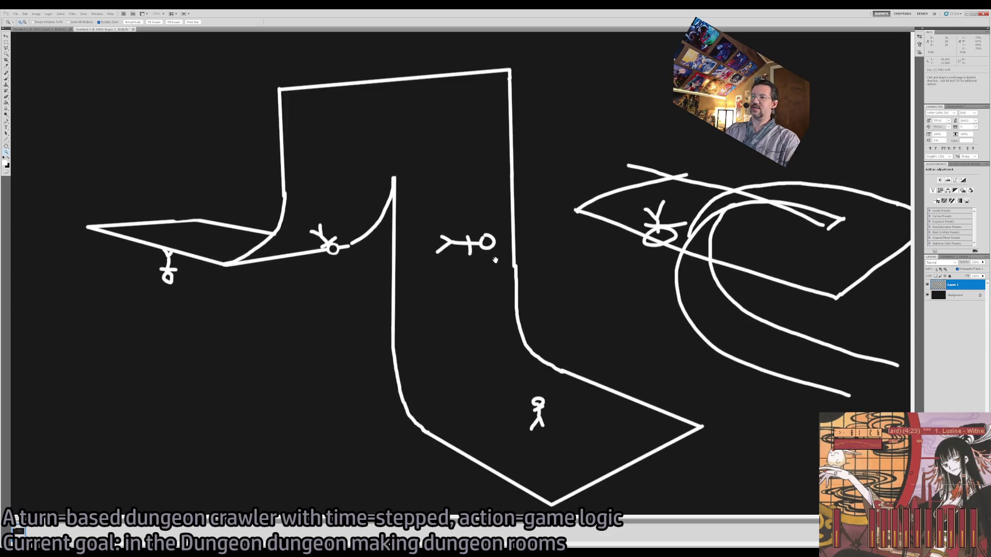
Paint a trial white stroke around the stick figure, then undo it.
key("b")
mouse_move(509, 201)
left_mouse_down()
mouse_move(519, 98)
mouse_move(408, 119)
left_mouse_up()
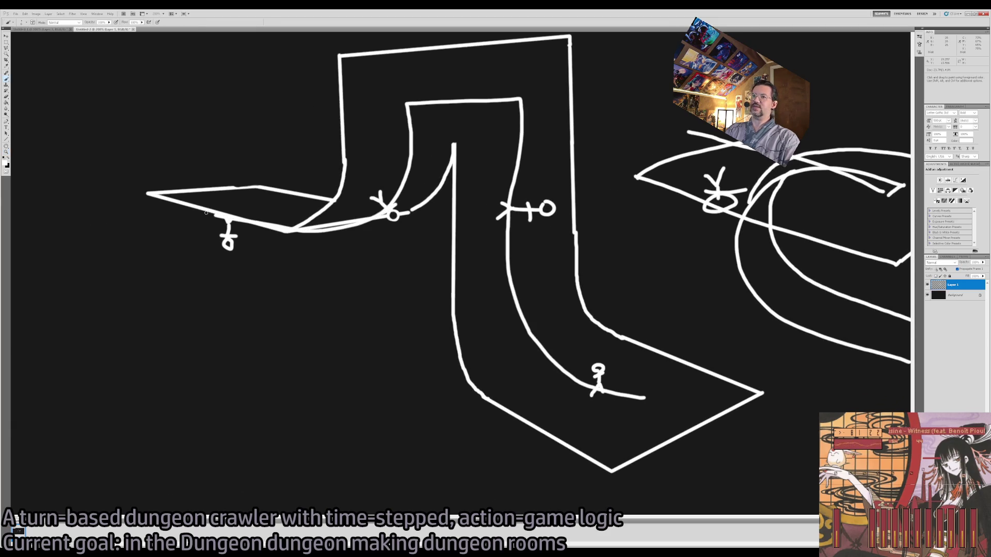
key("ctrl+z")
key("z")
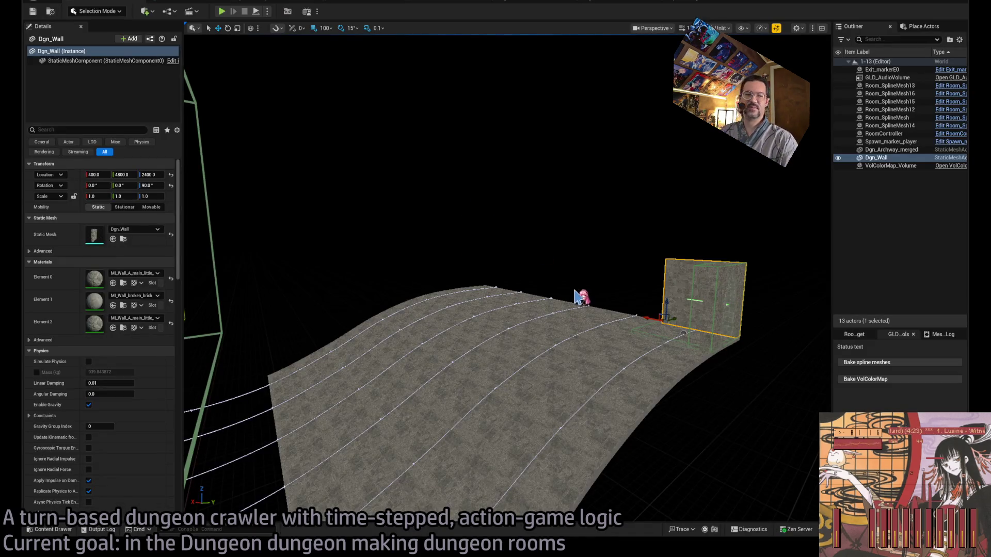
Duplicate Dgn_Wall along X into Dgn_Wall2 and Dgn_Wall3, sliding a copy to X 1200.
left_click_drag(577, 295, 568, 290)
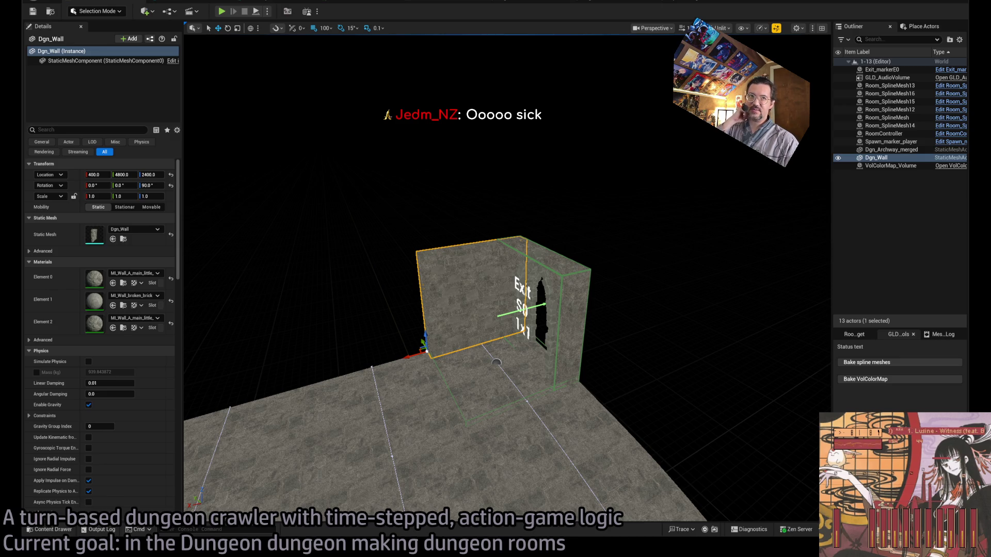
mouse_move(409, 354)
left_mouse_down()
mouse_move(294, 367)
mouse_move(420, 349)
mouse_move(288, 385)
mouse_move(310, 398)
mouse_move(289, 421)
mouse_move(310, 379)
mouse_move(304, 366)
mouse_move(442, 391)
left_mouse_up()
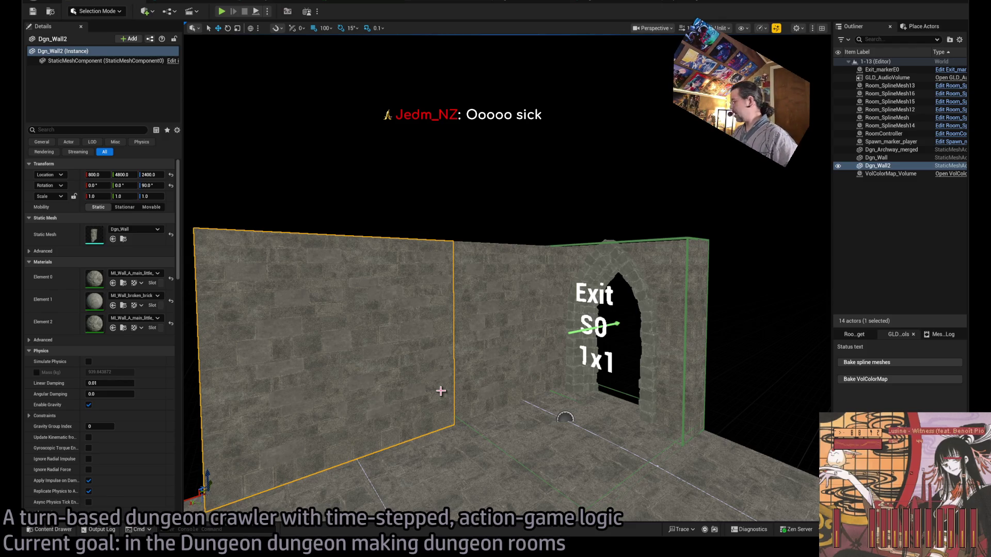
left_click_drag(477, 376, 527, 364)
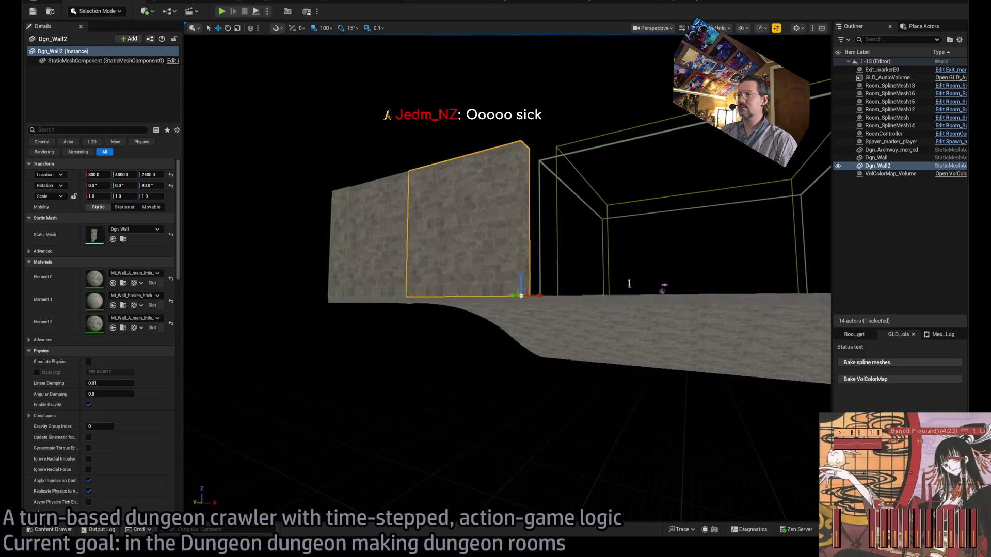
left_click(378, 250, "ctrl")
mouse_move(435, 267)
left_mouse_down()
mouse_move(454, 238)
mouse_move(490, 248)
mouse_move(494, 296)
left_mouse_up()
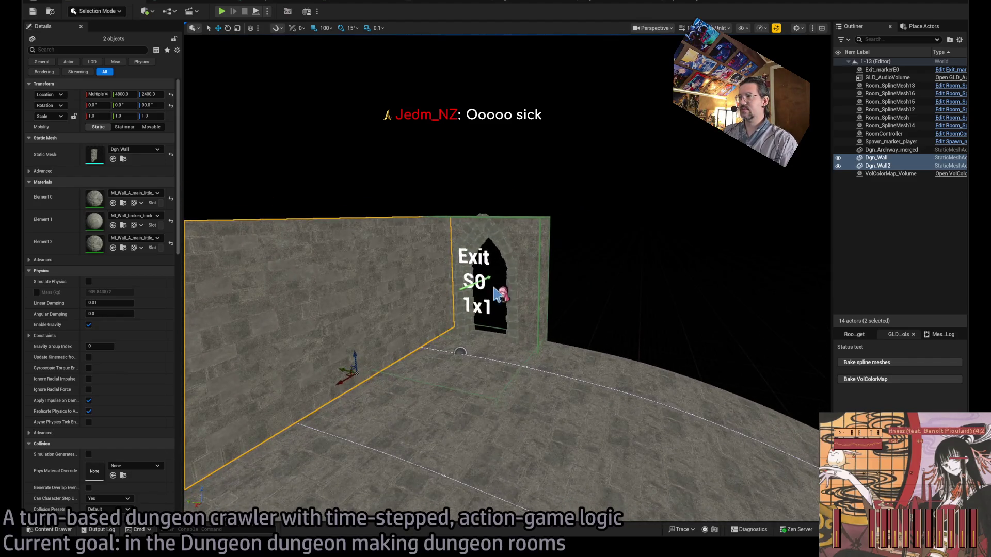
left_click_drag(359, 368, 371, 356)
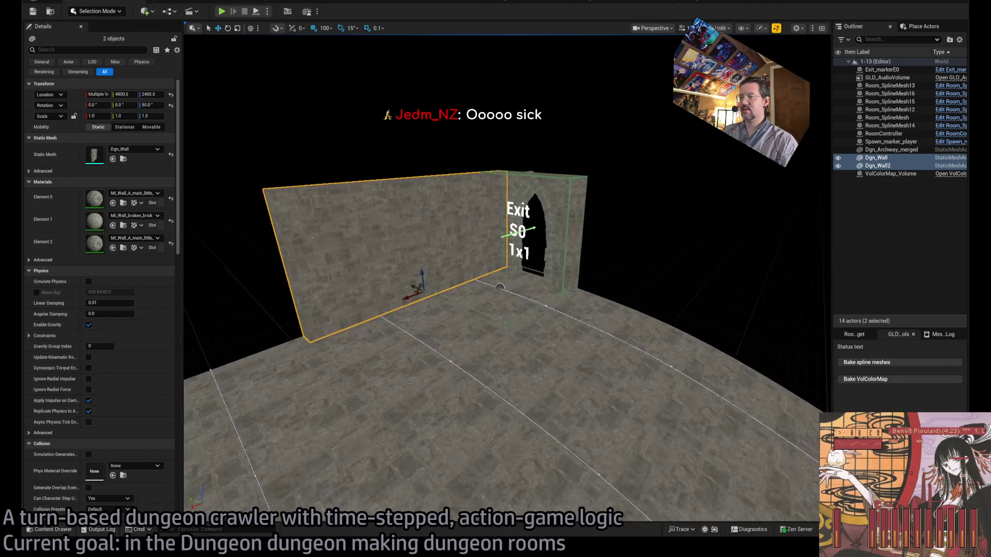
key("alt+Tab")
key("ctrl+Tab")
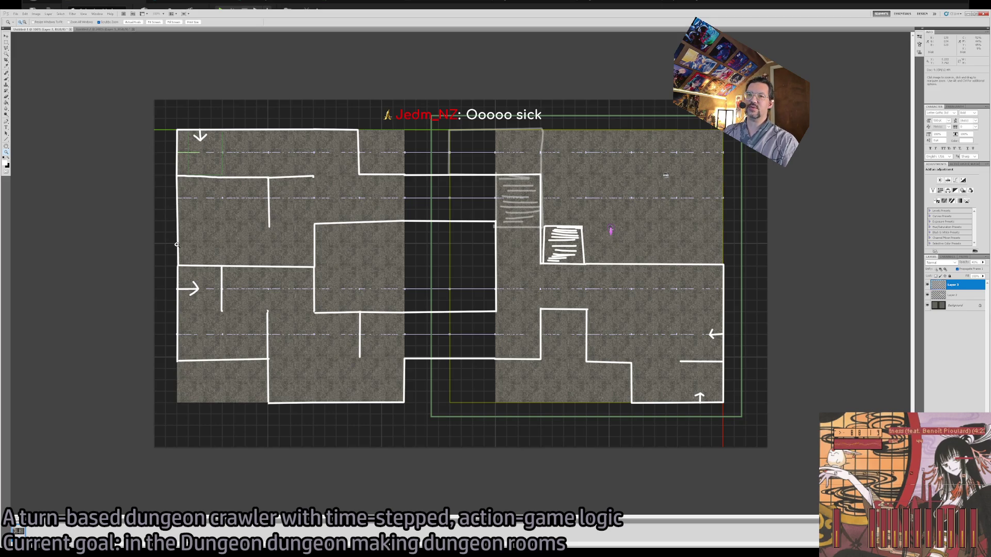
key("alt+Tab")
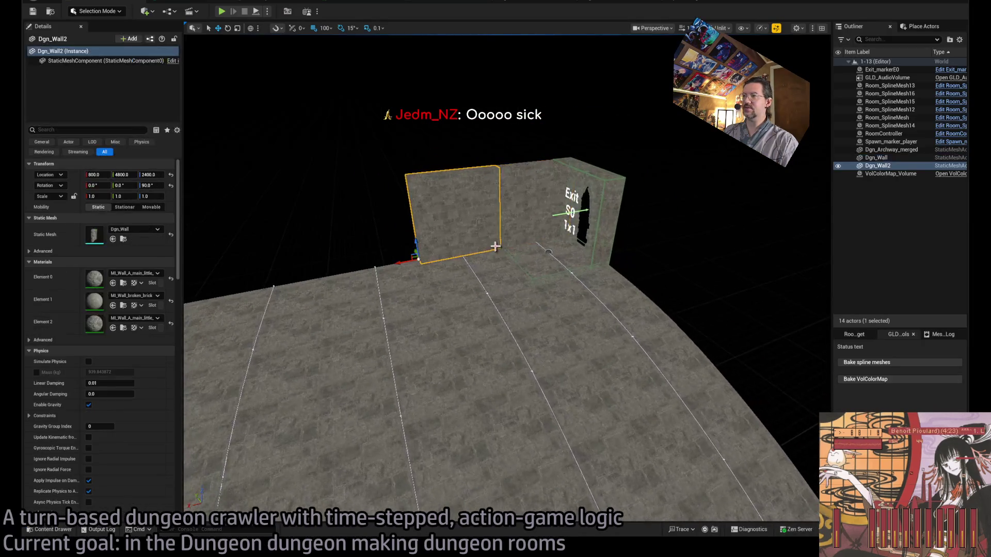
left_click_drag(417, 265, 315, 282, "alt")
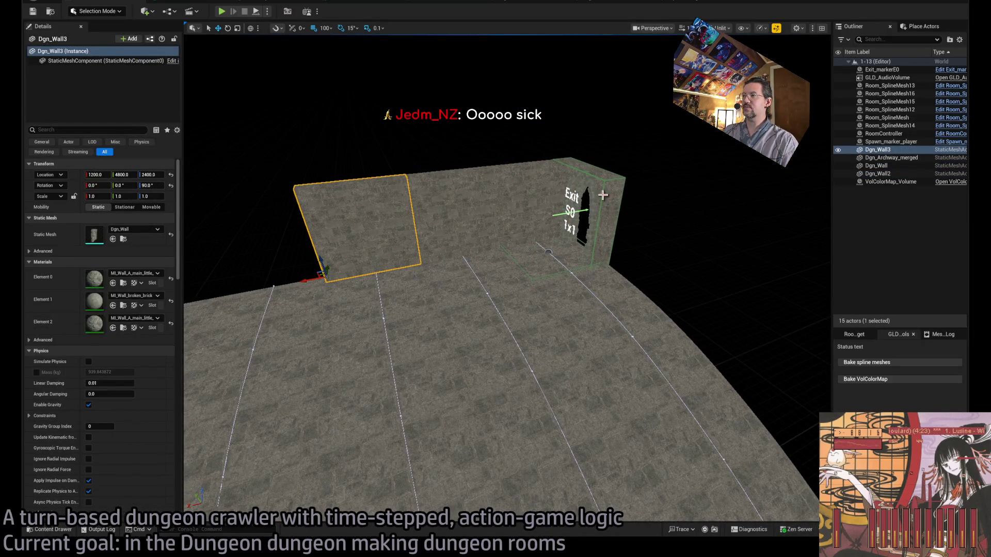
Copy the exit archway along X at -90° and duplicate Exit_markerE0 as Exit_markerE1.
left_click(584, 222)
mouse_move(548, 234)
left_mouse_down("alt")
mouse_move(261, 283)
mouse_move(273, 302)
mouse_move(287, 294)
mouse_move(198, 301)
left_mouse_up("alt")
key("e")
key("w")
left_click(571, 211)
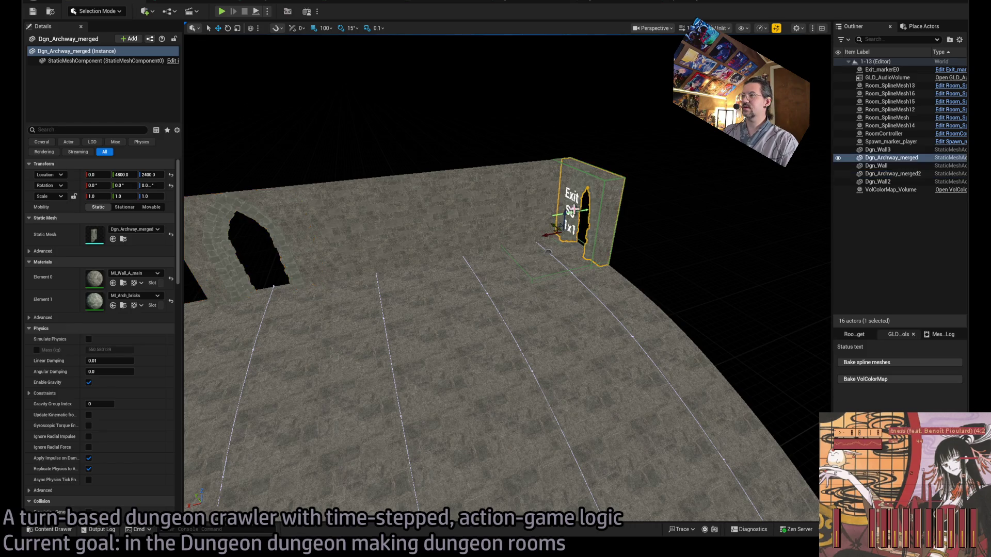
left_click(549, 251)
left_click_drag(549, 251, 541, 266, "alt")
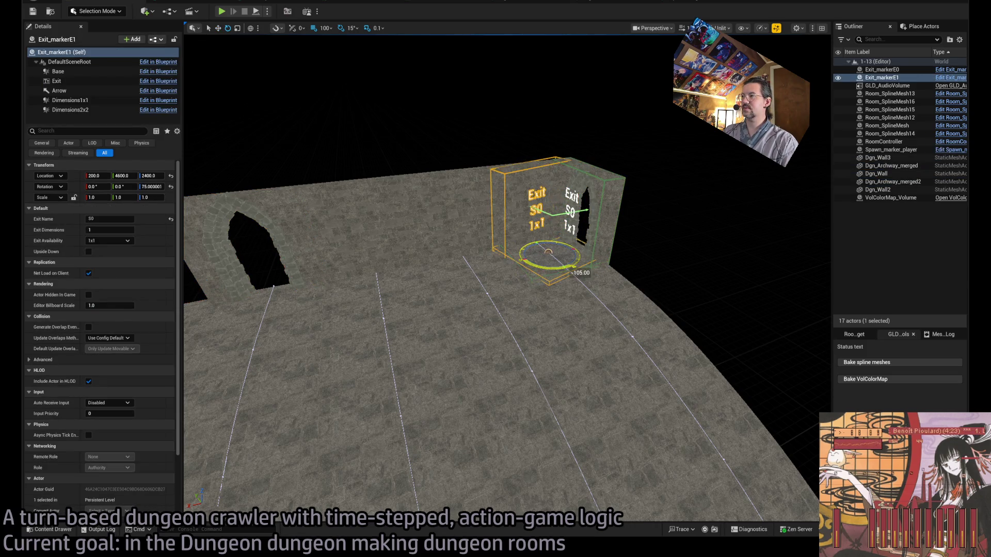
Slide Exit_markerE1 into the second archway at X 1400, name it E0, and select the middle wall copy.
left_click_drag(223, 337, 264, 324)
key("f")
left_click(109, 219)
type("E0")
key("Return")
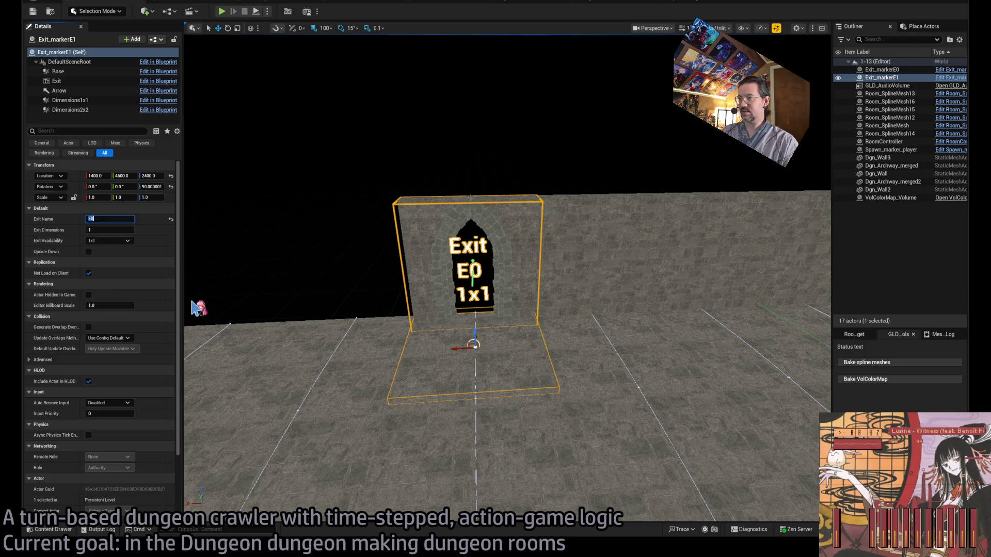
mouse_move(562, 303)
left_mouse_down()
mouse_move(668, 320)
mouse_move(699, 350)
mouse_move(460, 324)
mouse_move(216, 346)
left_mouse_up()
left_click(467, 335)
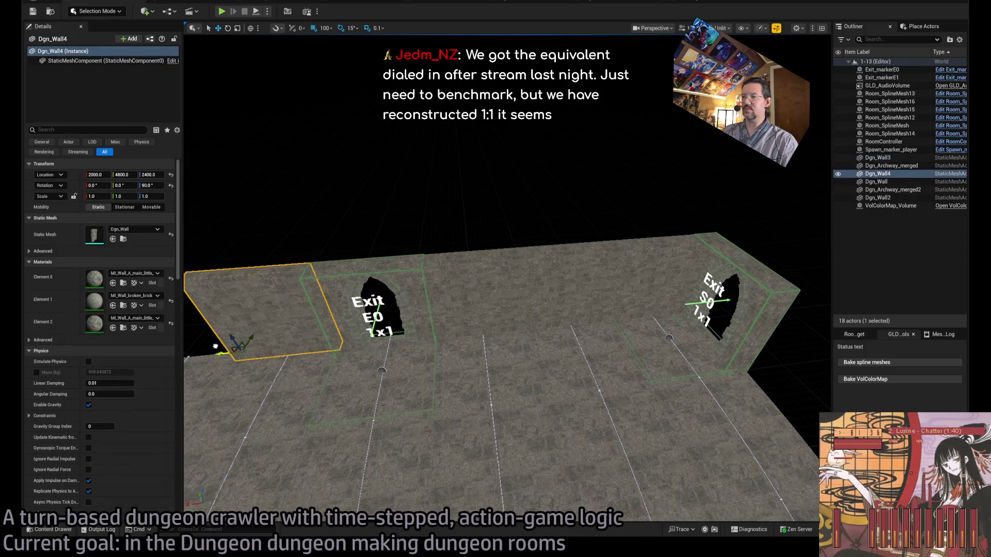
Copy a wall to Y 4000 and turn it 90°, comparing against the Photoshop map.
key("alt+Tab")
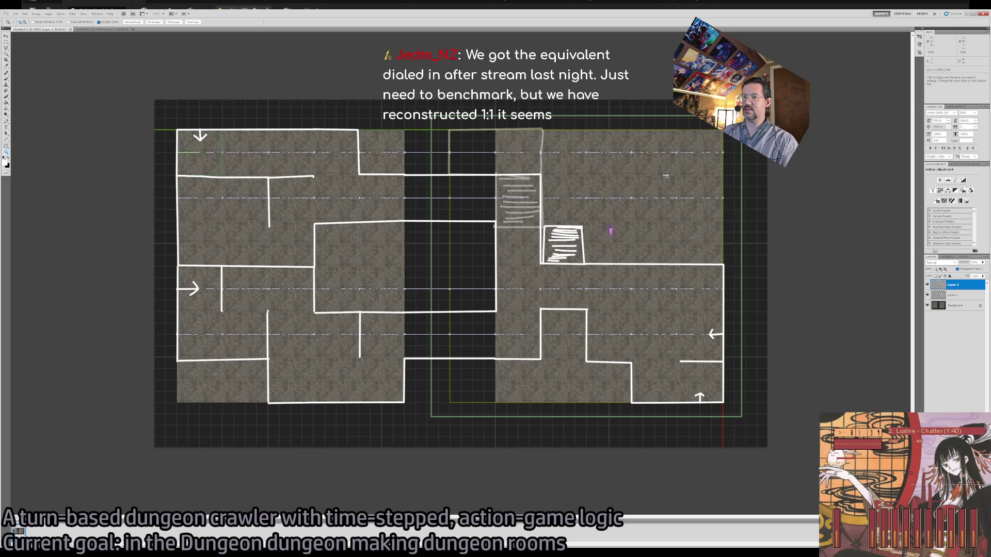
key("alt+Tab")
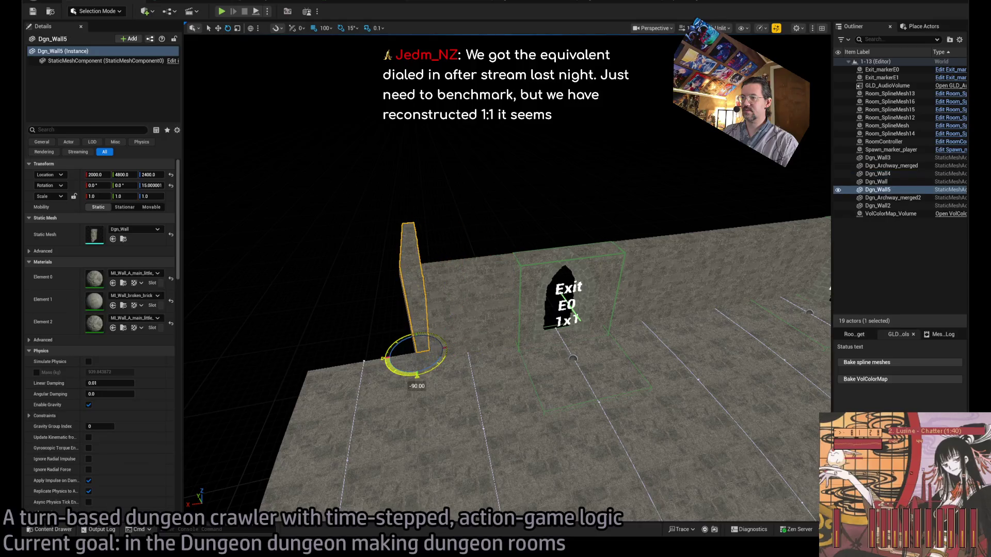
key("f")
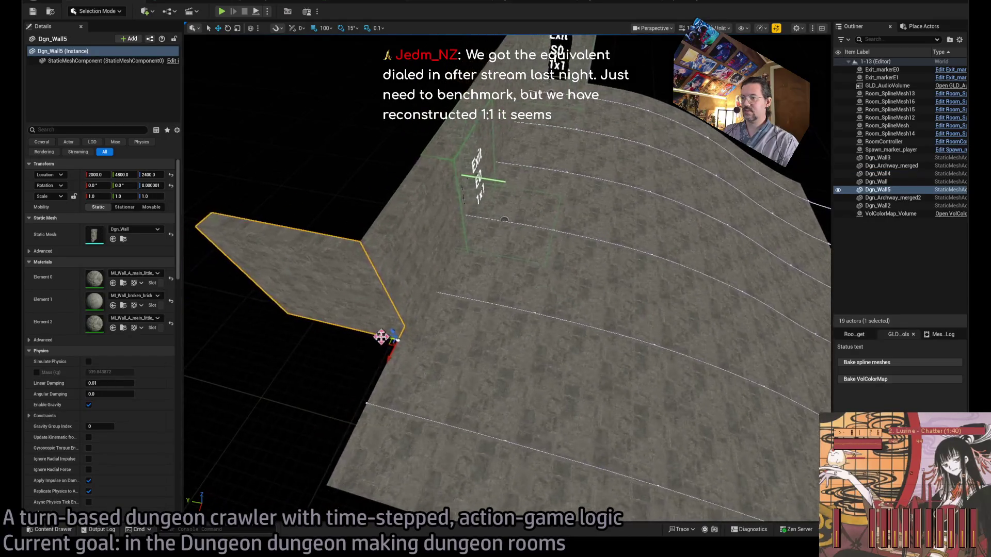
mouse_move(507, 371)
left_mouse_down()
mouse_move(674, 398)
mouse_move(646, 398)
left_mouse_up()
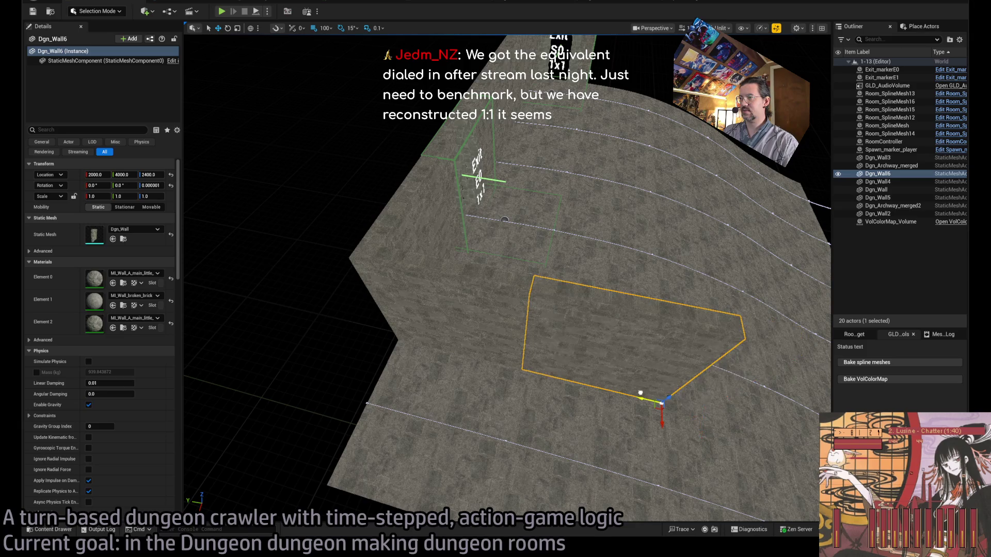
key("alt+Tab")
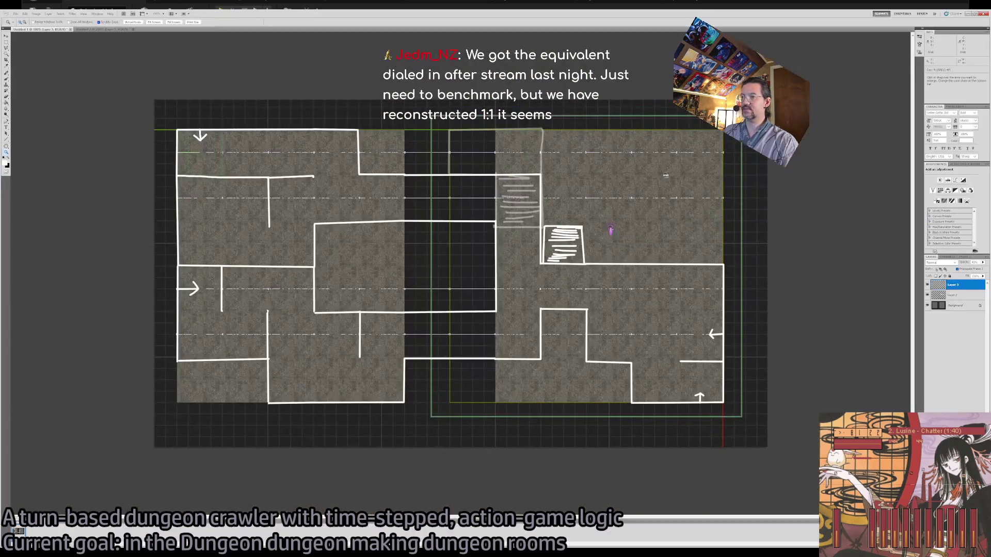
key("alt+Tab")
key("alt+Tab")
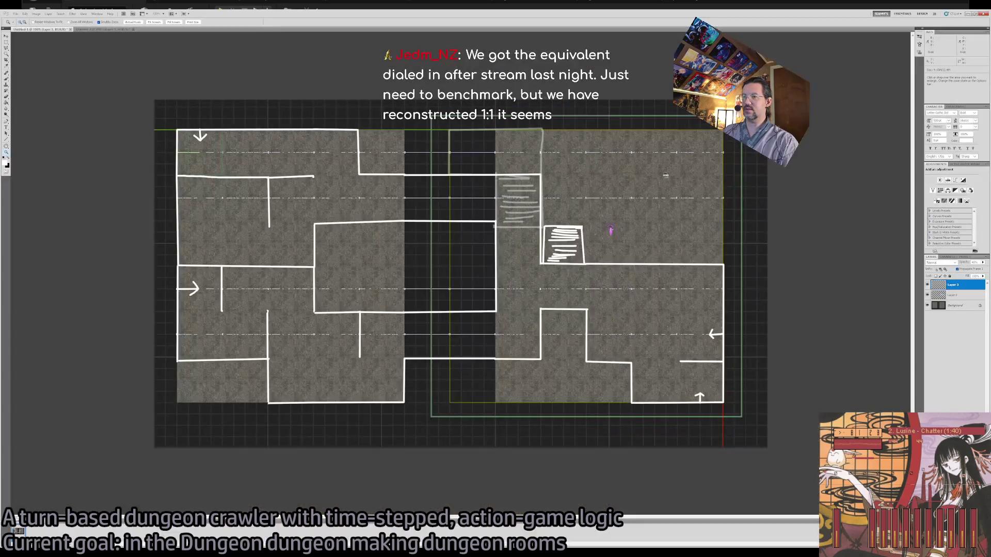
key("alt+Tab")
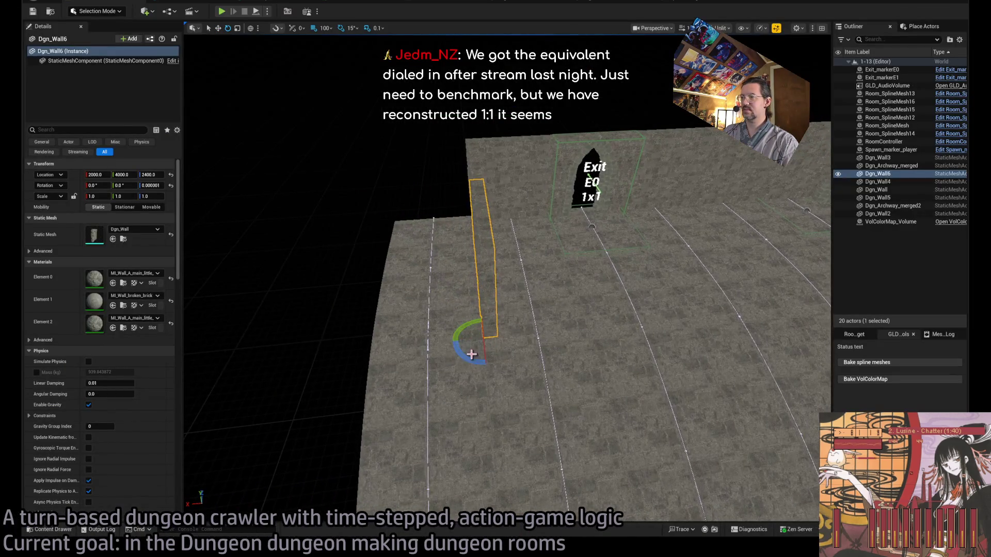
mouse_move(479, 316)
left_mouse_down()
mouse_move(509, 358)
mouse_move(335, 345)
mouse_move(340, 361)
mouse_move(368, 370)
mouse_move(336, 454)
left_mouse_up()
key("w")
Duplicate another wall piece to Y 3600, then select Dgn_Wall7 to check its placement.
key("ctrl+d")
key("e")
key("w")
mouse_move(464, 361)
left_mouse_down()
mouse_move(583, 315)
mouse_move(583, 351)
left_mouse_up()
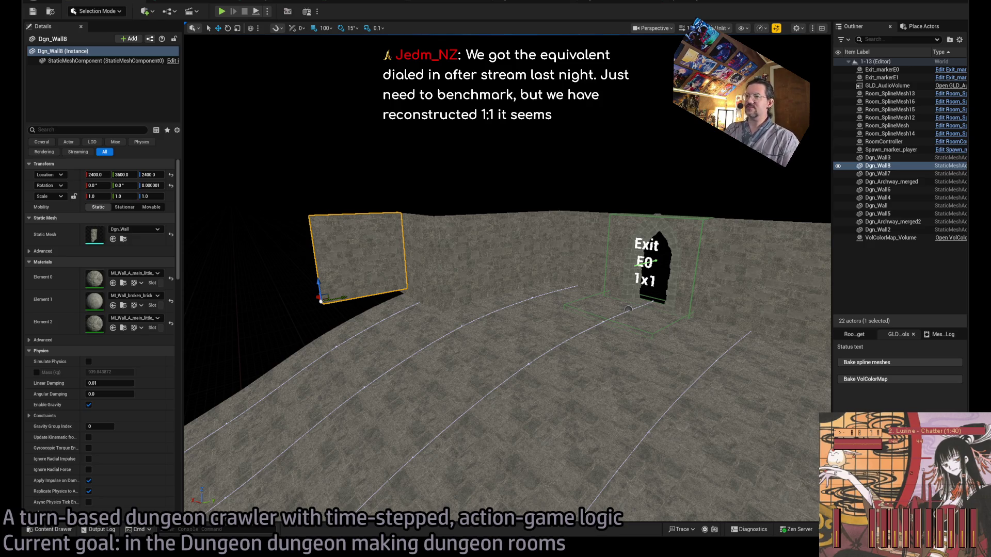
key("f")
left_click_drag(405, 281, 405, 281)
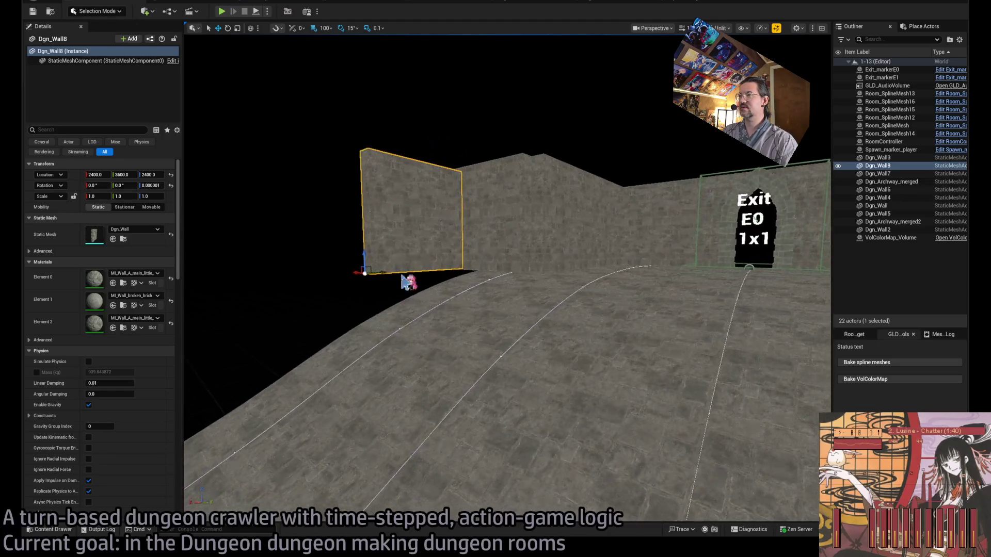
left_click(496, 212, "ctrl")
left_click_drag(496, 212, 495, 181)
mouse_move(548, 354)
left_mouse_down()
mouse_move(549, 382)
mouse_move(548, 354)
left_mouse_up()
left_click(523, 370)
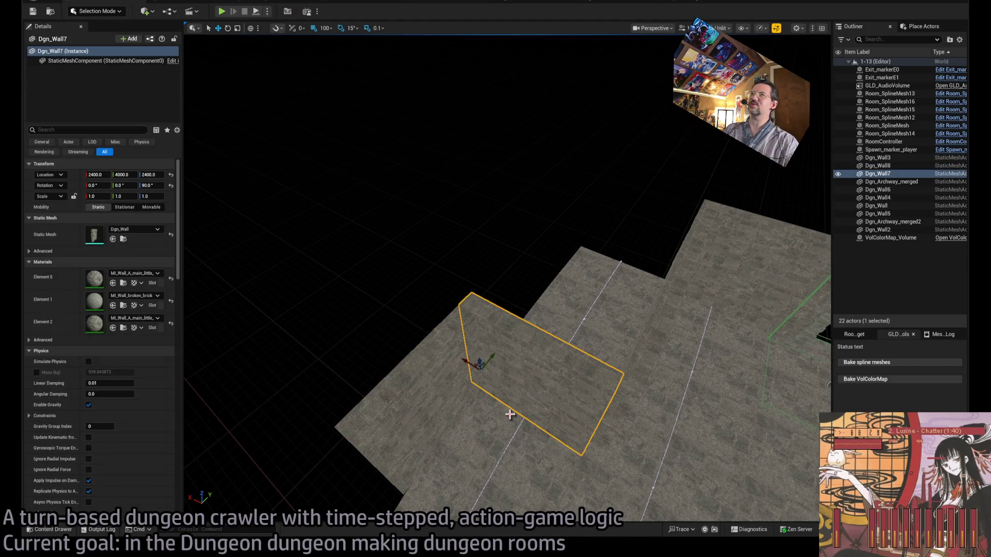
mouse_move(516, 406)
left_mouse_down()
mouse_move(516, 356)
mouse_move(516, 410)
mouse_move(506, 376)
left_mouse_up()
Pick the Dgn_wall_tessellated mesh in the Content Drawer.
left_click(122, 239)
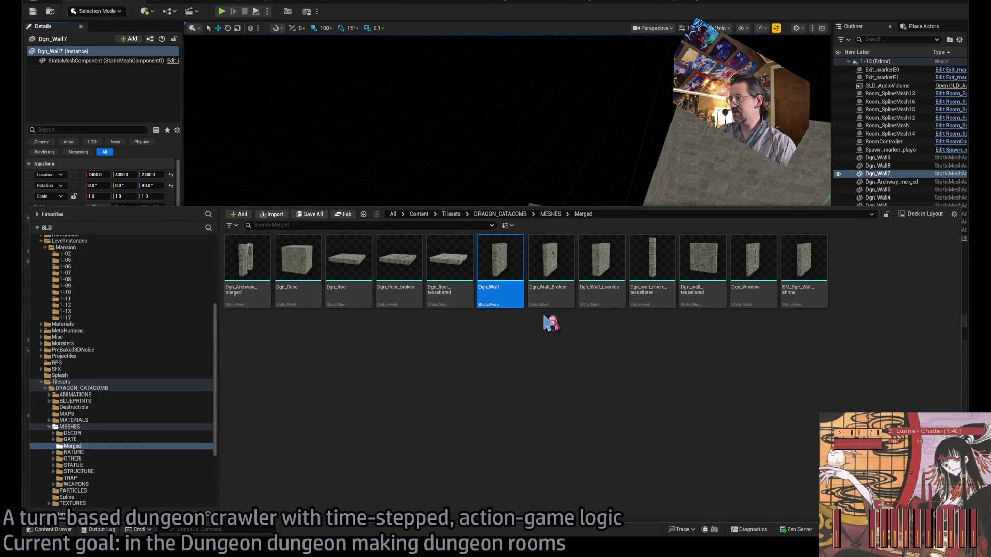
left_click(701, 268)
key("ctrl+space")
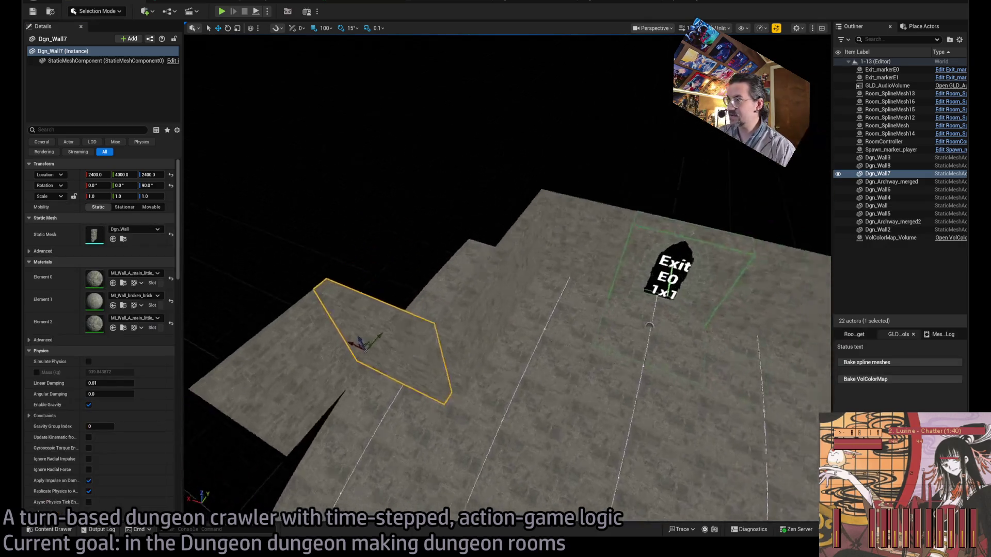
scroll(500, 173, "down", 5)
left_click(408, 287, "ctrl")
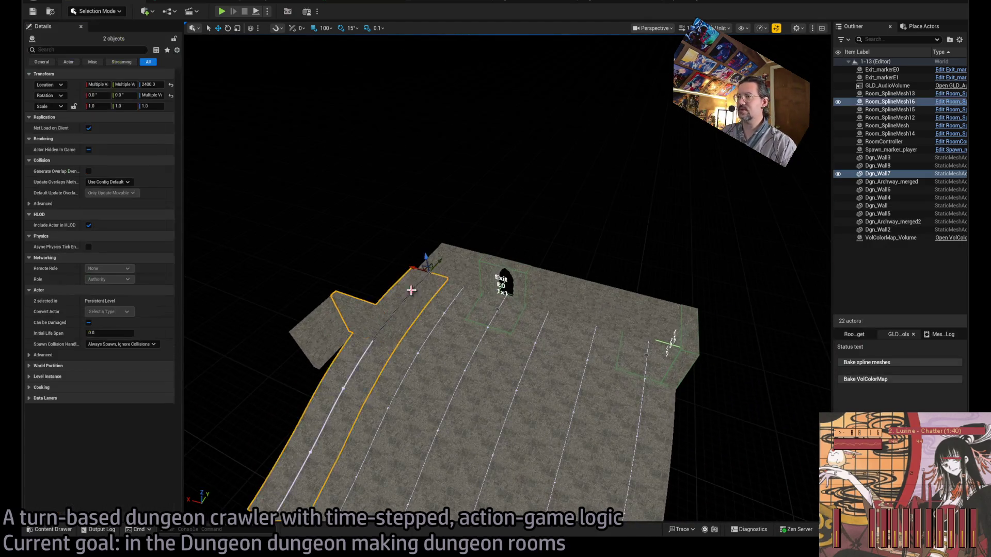
key("Escape")
Ctrl-select all eight Dgn_Wall actors and assign Dgn_wall_tessellated to their Static Mesh slot.
left_click(343, 291)
left_click(382, 305, "ctrl")
left_click(413, 286, "ctrl")
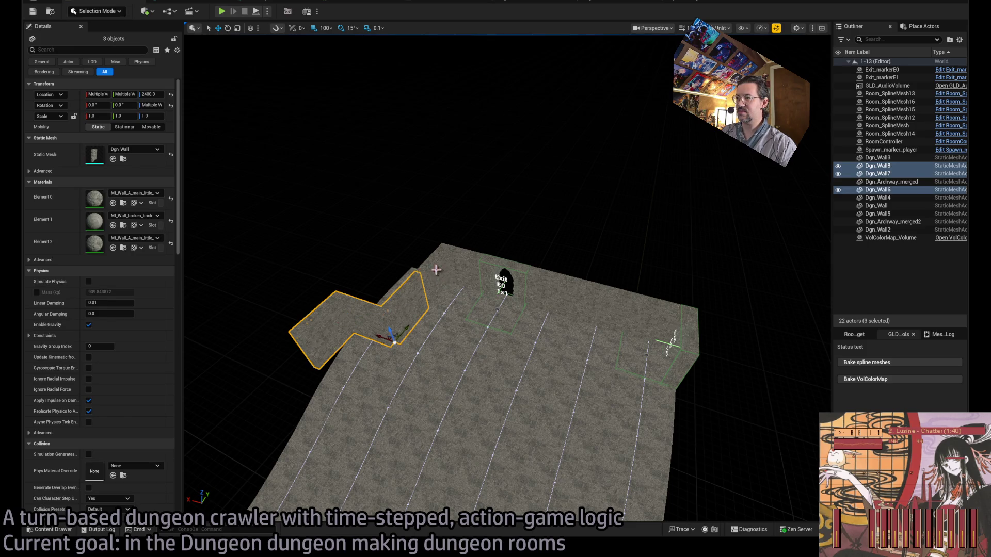
left_click(441, 271, "ctrl")
left_click(464, 261, "ctrl")
left_click(553, 281, "ctrl")
left_click(604, 299, "ctrl")
left_click(664, 320, "ctrl")
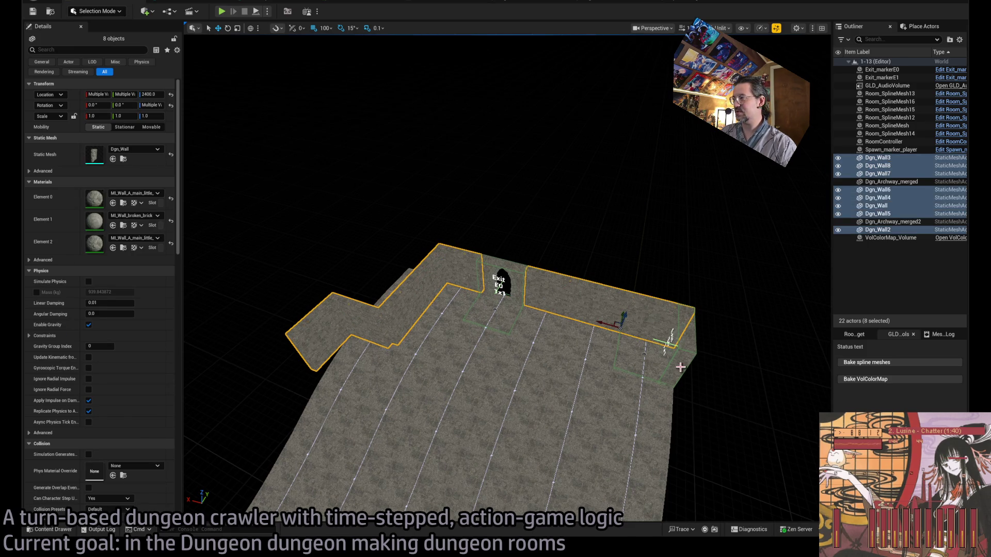
mouse_move(218, 263)
left_mouse_down()
mouse_move(103, 243)
mouse_move(122, 159)
mouse_move(133, 158)
left_mouse_up()
left_click(627, 341)
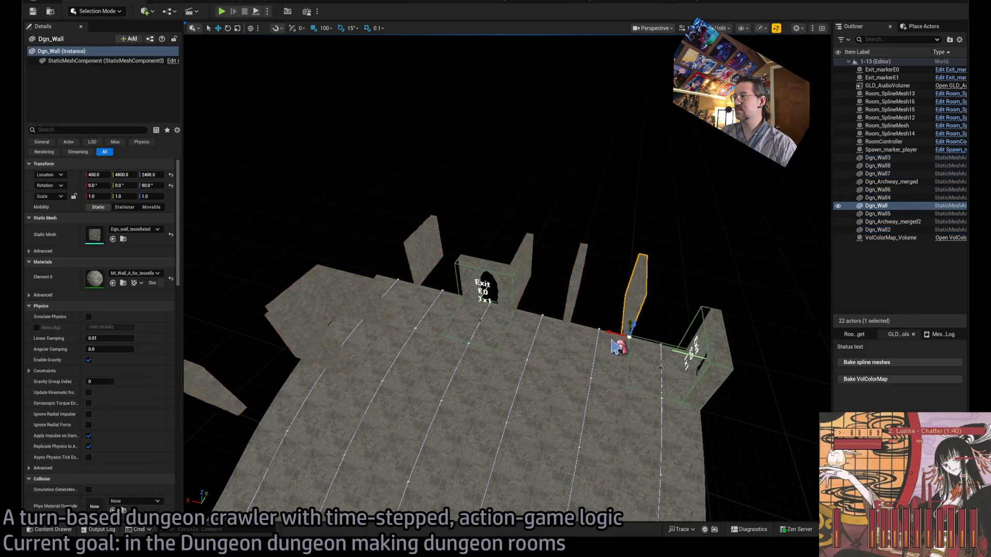
Rotate Dgn_Wall through Dgn_Wall8 on Z (90° or 75°) to line the floor edges.
mouse_move(629, 338)
left_mouse_down()
mouse_move(616, 355)
mouse_move(526, 335)
left_mouse_up()
left_click(575, 287)
left_click(528, 264)
left_click(421, 248)
left_click_drag(416, 307, 404, 310)
left_click(384, 305)
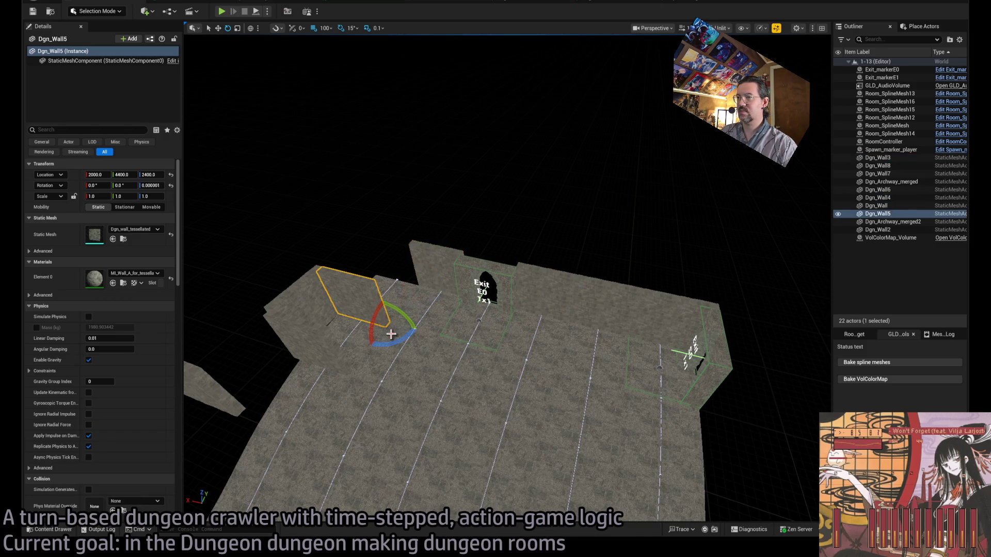
left_click_drag(406, 344, 392, 350)
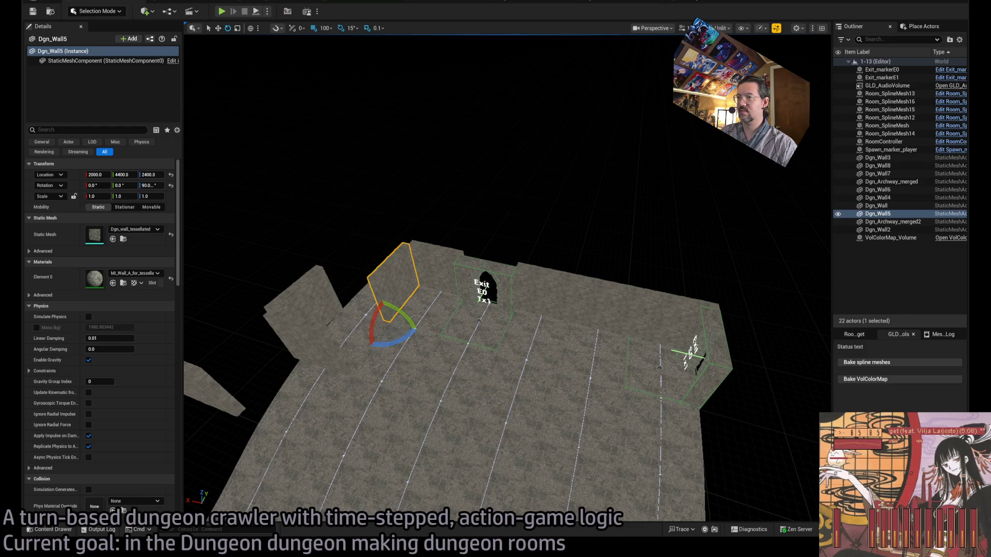
left_click(322, 359)
mouse_move(322, 359)
left_mouse_down()
mouse_move(304, 374)
mouse_move(354, 392)
mouse_move(400, 323)
left_mouse_up()
left_click(310, 362)
left_click(348, 315)
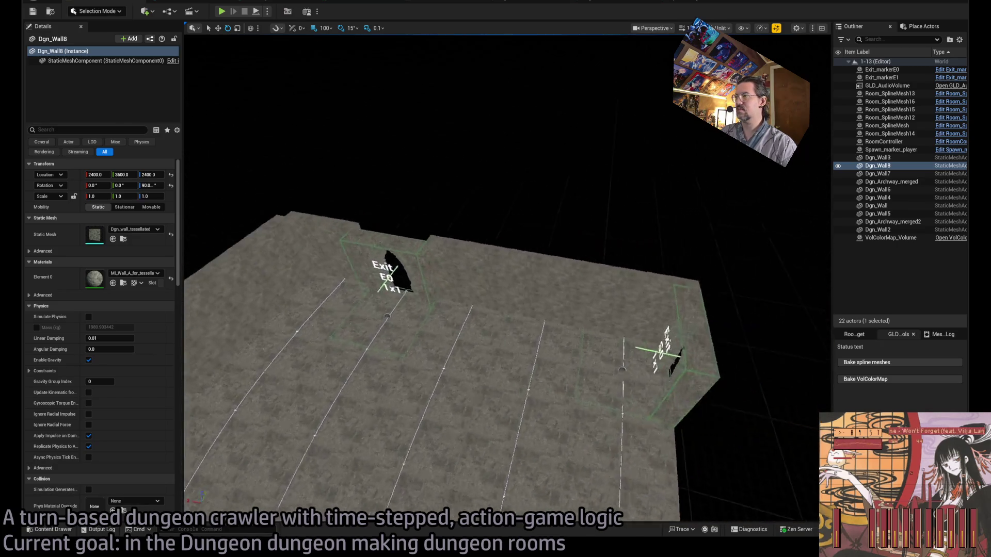
Shift Dgn_Wall–Wall3 100 units on X, then snap-move Wall4 and Wall5–6 50 units on a 50 grid.
left_click(516, 358)
left_click(475, 342, "ctrl")
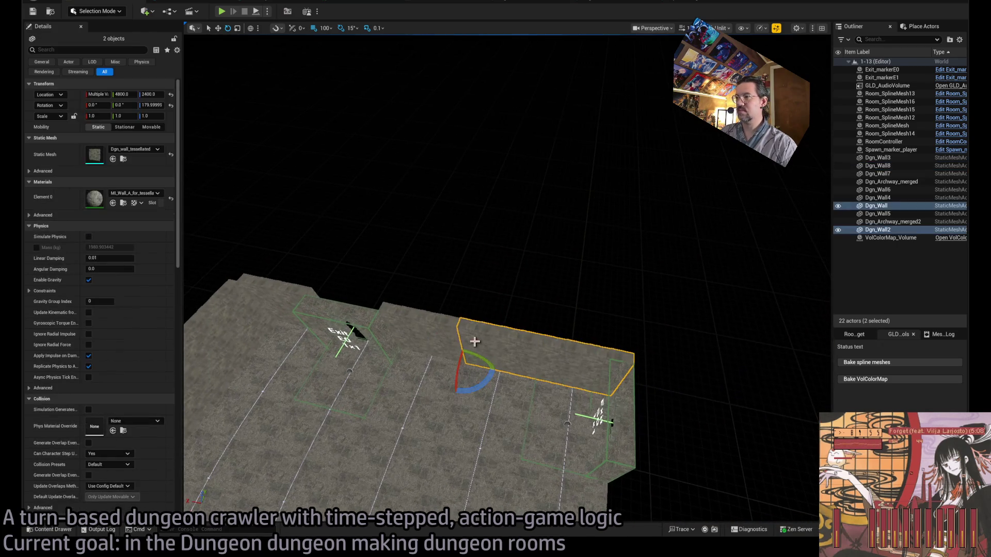
left_click(424, 342, "ctrl")
key("w")
left_click_drag(405, 346, 411, 342)
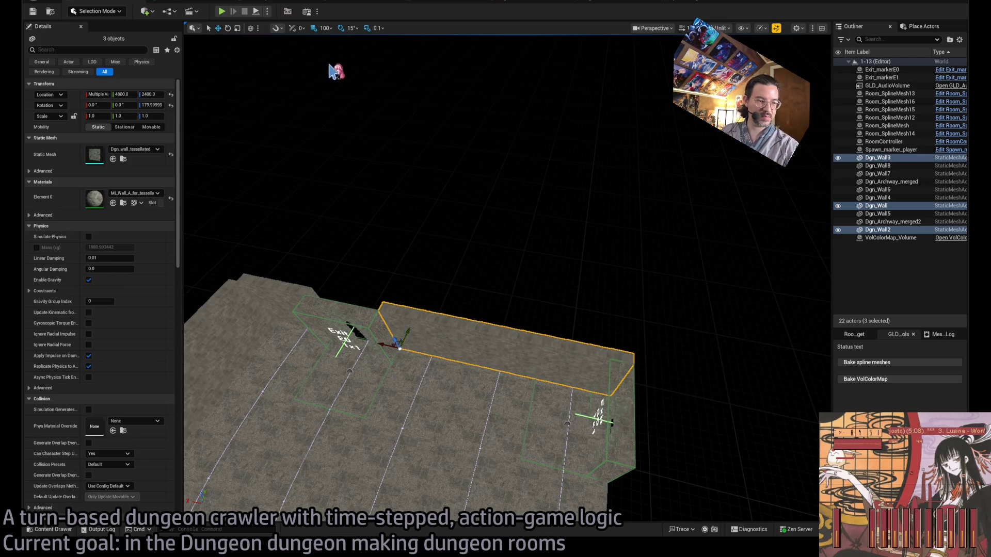
key("bracketleft")
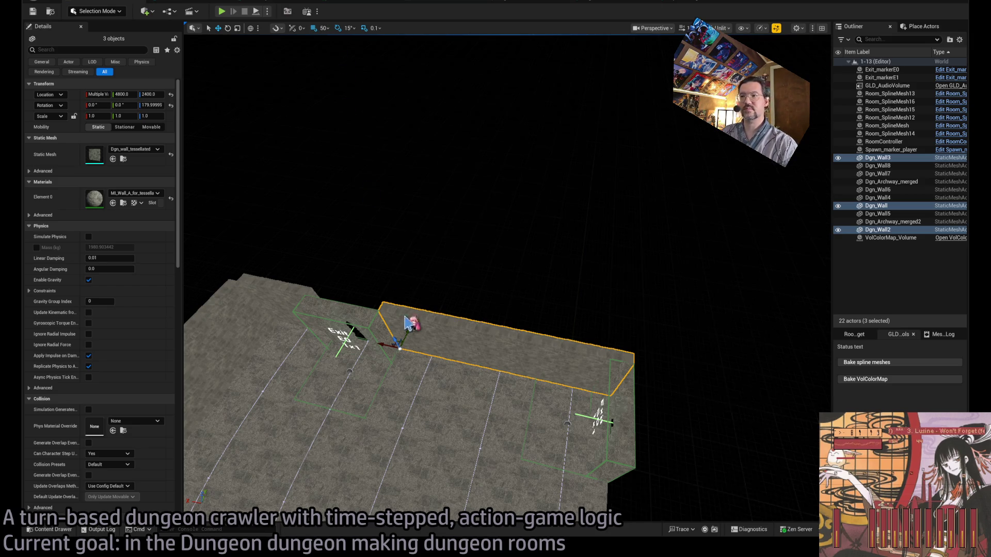
left_click(278, 315)
left_click_drag(282, 313, 272, 317)
key("f")
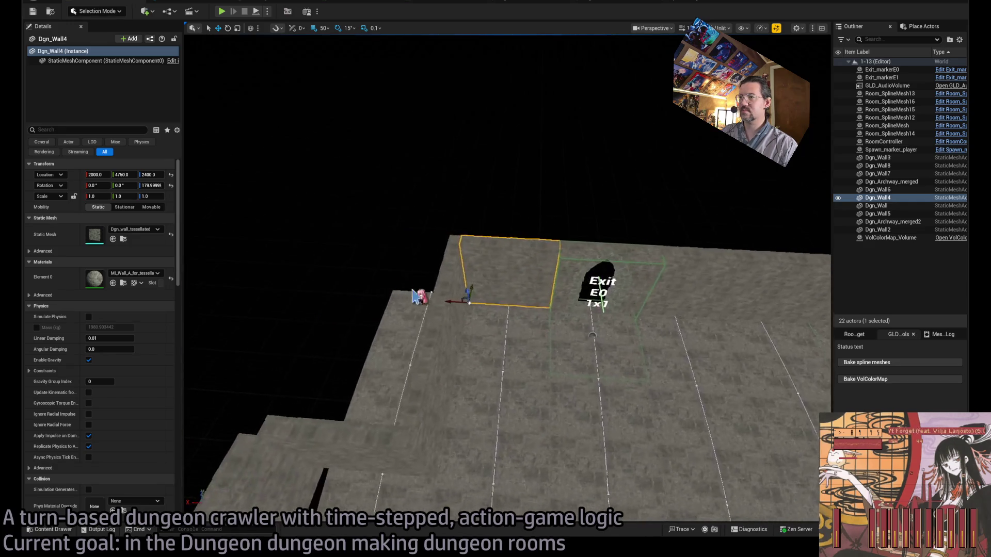
key("ctrl+z")
left_click_drag(419, 475, 407, 477)
key("f")
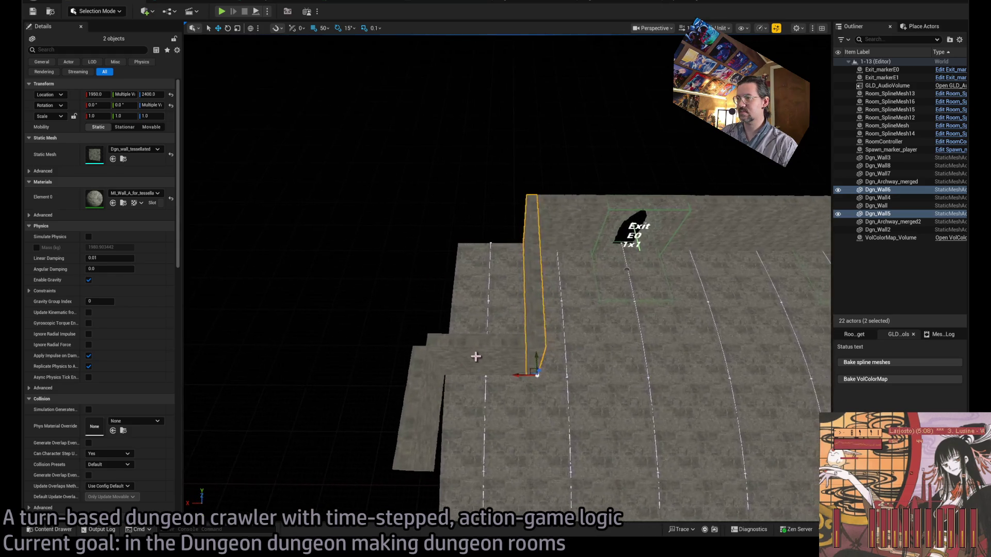
Move Dgn_Wall8 50 units along X to 2350, 3600, 2400, then view the Photoshop map.
left_click(475, 357)
left_click_drag(533, 335, 537, 335)
left_click(448, 316)
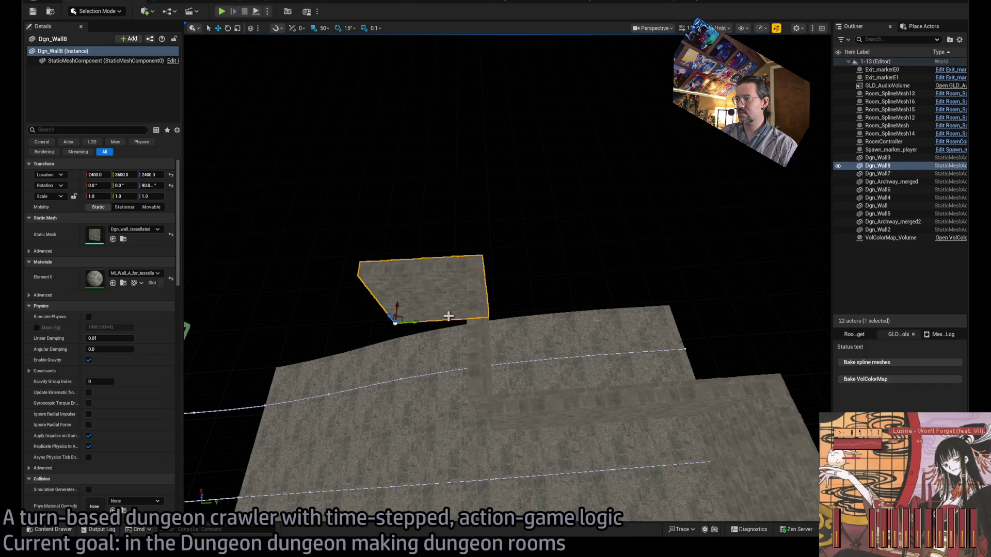
mouse_move(394, 308)
left_mouse_down()
mouse_move(398, 392)
mouse_move(411, 317)
left_mouse_up()
left_click_drag(487, 310, 491, 266)
left_click_drag(491, 305, 491, 238)
key("alt+Tab")
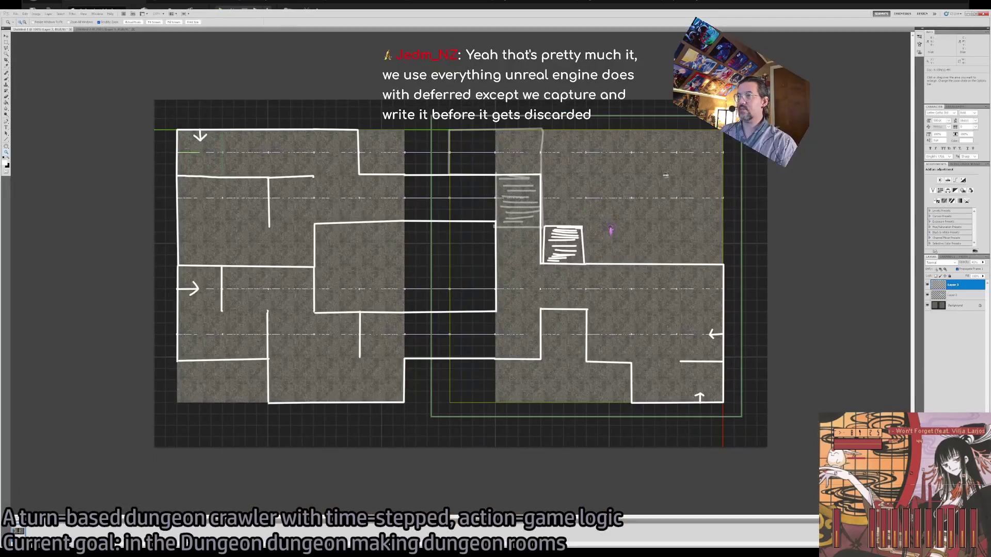
Duplicate a wall as Dgn_Wall9, move it into the room and stand it upright at 90°.
key("alt+Tab")
left_click(614, 271)
left_click_drag(570, 326, 569, 333)
key("w")
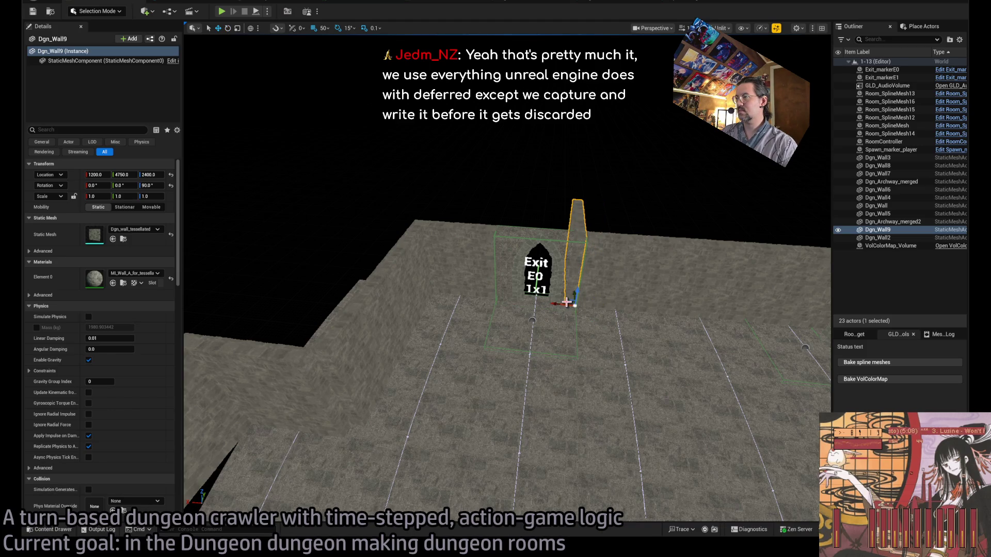
mouse_move(568, 302)
left_mouse_down()
mouse_move(642, 383)
mouse_move(668, 387)
mouse_move(527, 361)
left_mouse_up()
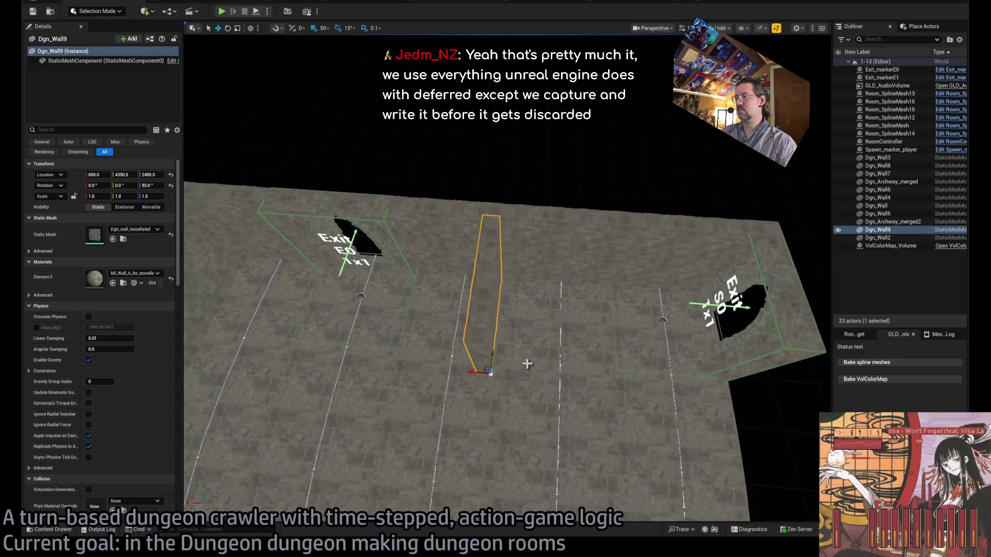
key("Delete")
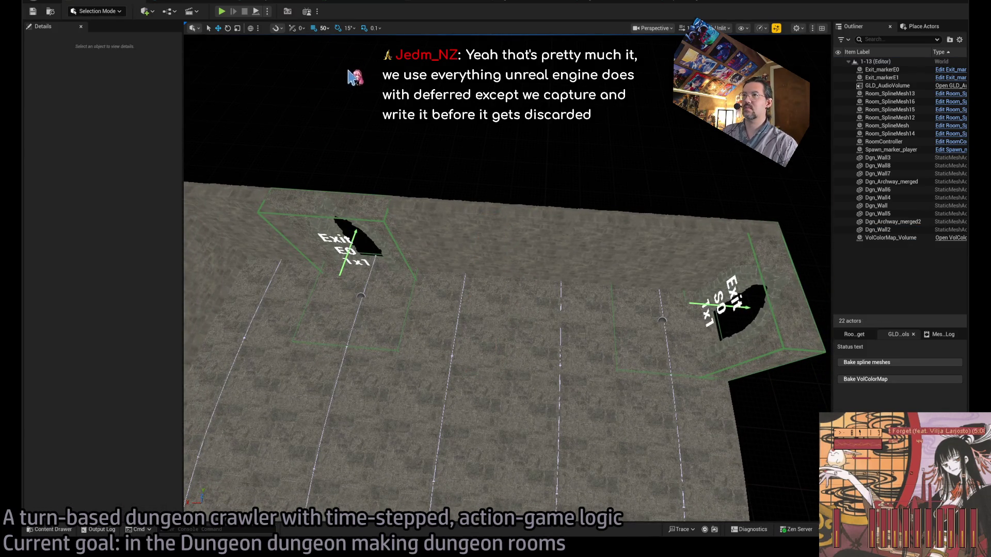
key("ctrl+z")
key("e")
mouse_move(532, 307)
left_mouse_down()
mouse_move(501, 292)
mouse_move(505, 373)
mouse_move(488, 397)
mouse_move(476, 391)
left_mouse_up()
key("w")
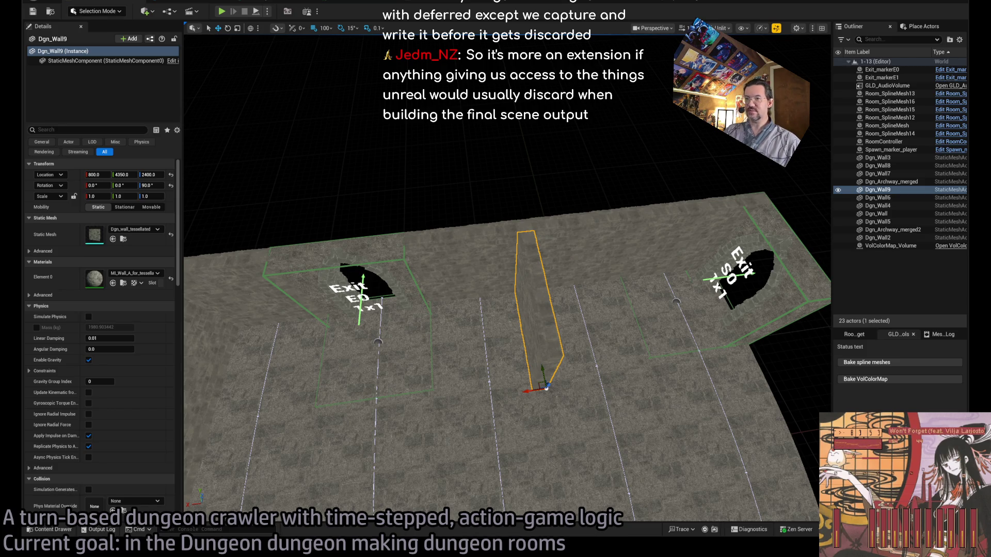
Check Dgn_Wall9 near Exit E0, delete the extra Dgn_Wall10 copy, and open the Twitch producer page.
left_click_drag(506, 309, 464, 227)
key("d")
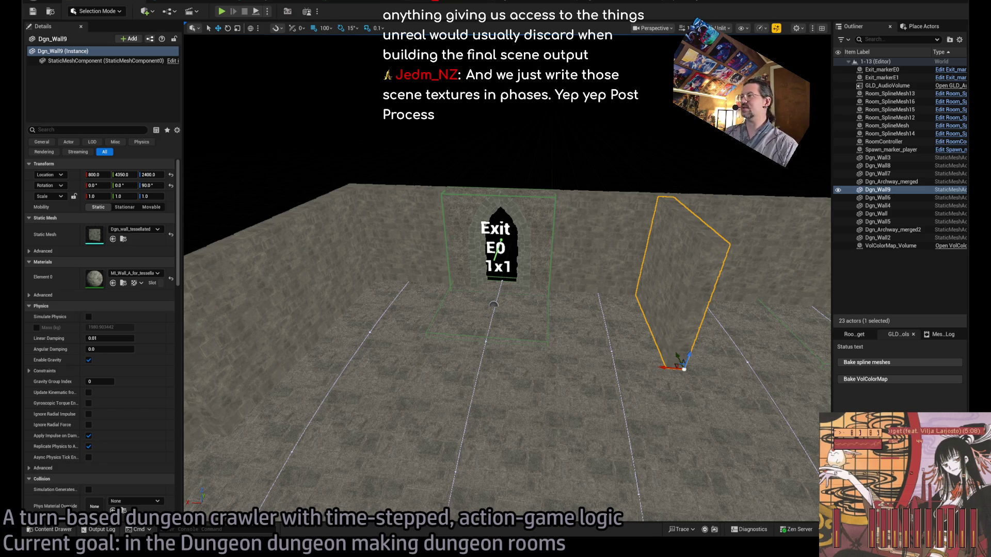
mouse_move(506, 351)
left_mouse_down()
mouse_move(547, 340)
mouse_move(552, 382)
mouse_move(542, 346)
left_mouse_up()
scroll(506, 336, "down", 6)
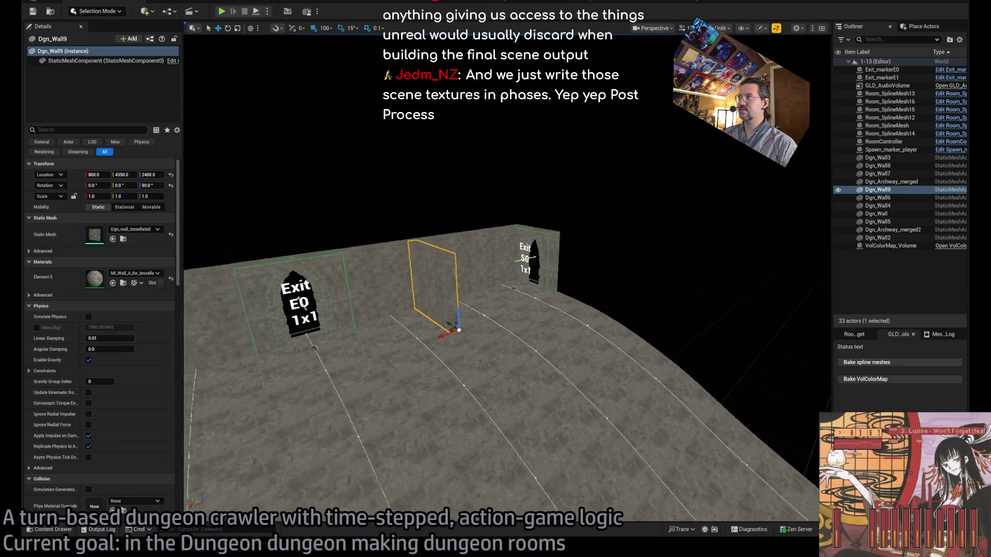
scroll(500, 361, "up", 4)
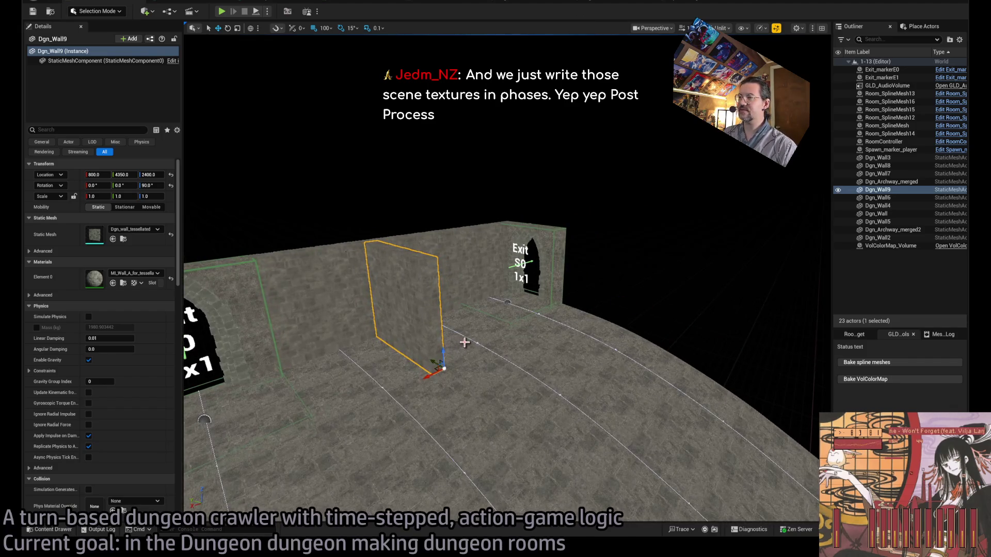
mouse_move(482, 343)
left_mouse_down()
mouse_move(482, 330)
mouse_move(482, 343)
left_mouse_up()
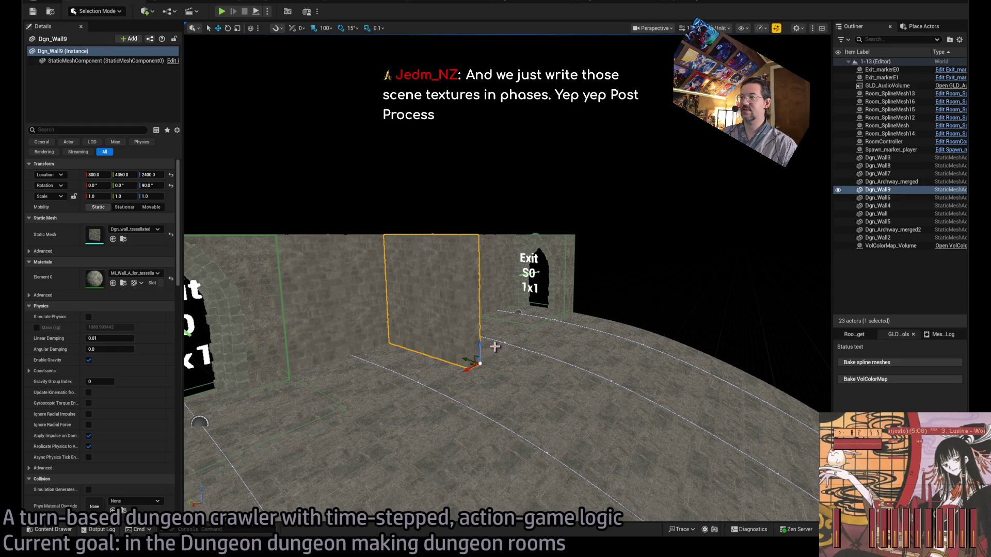
left_click_drag(479, 357, 496, 480, "alt")
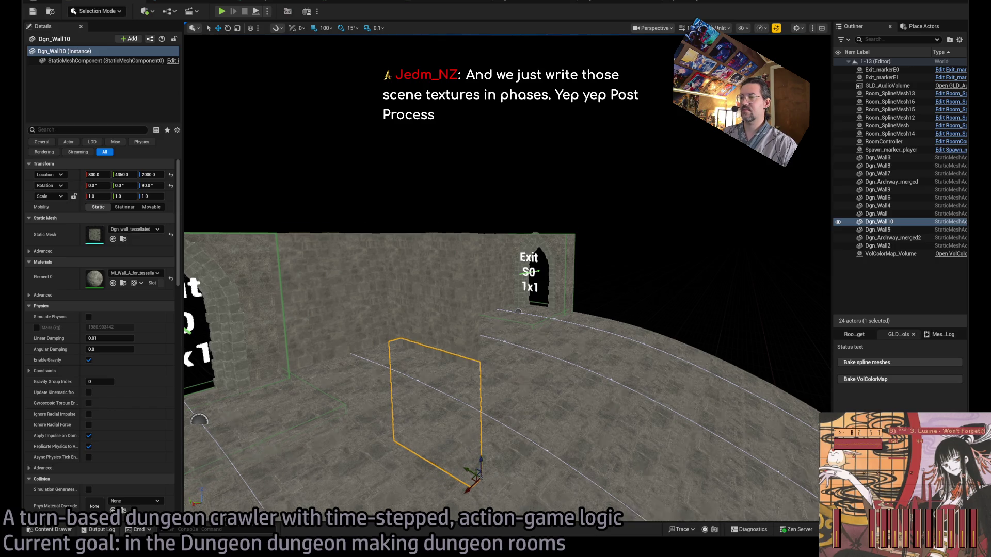
key("f")
key("s")
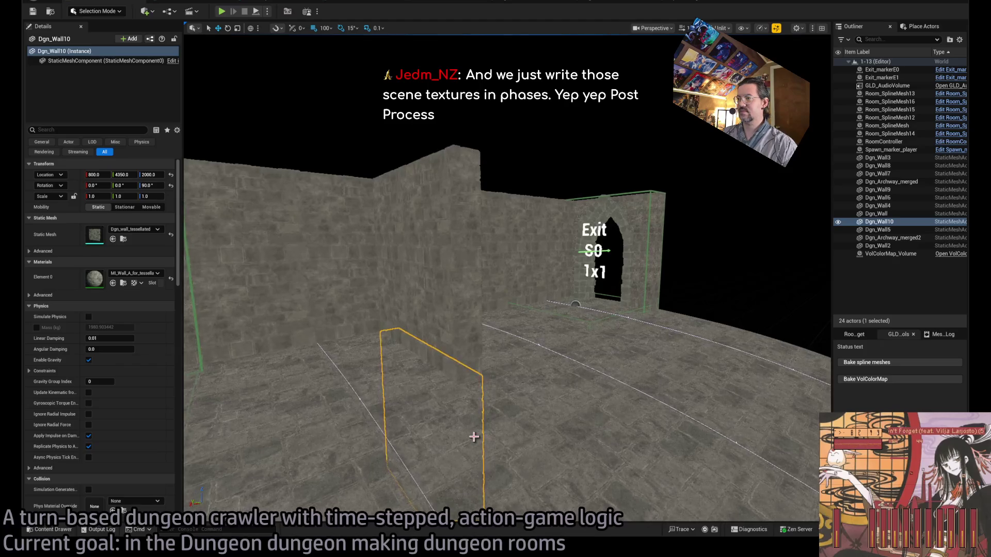
key("Delete")
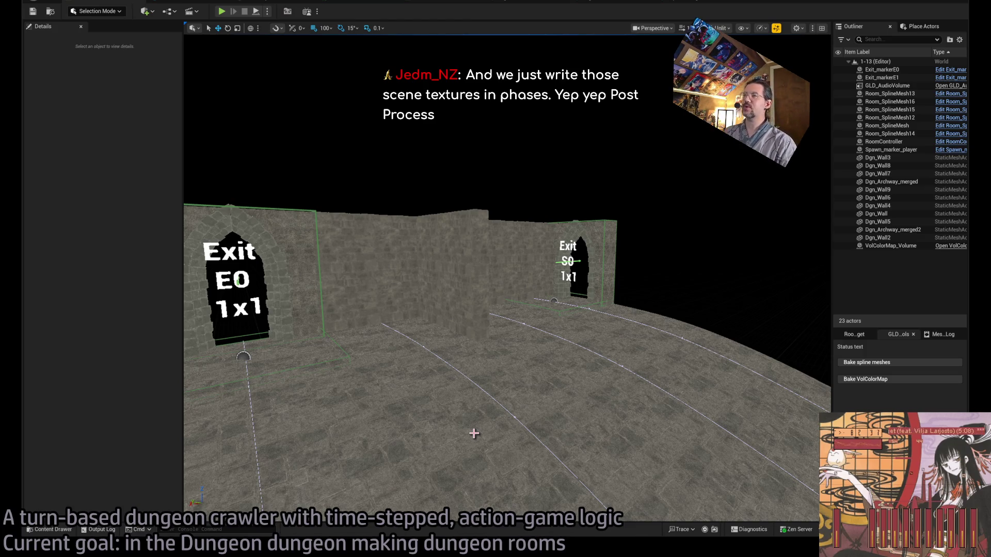
left_click(468, 252)
left_click_drag(469, 253, 467, 346)
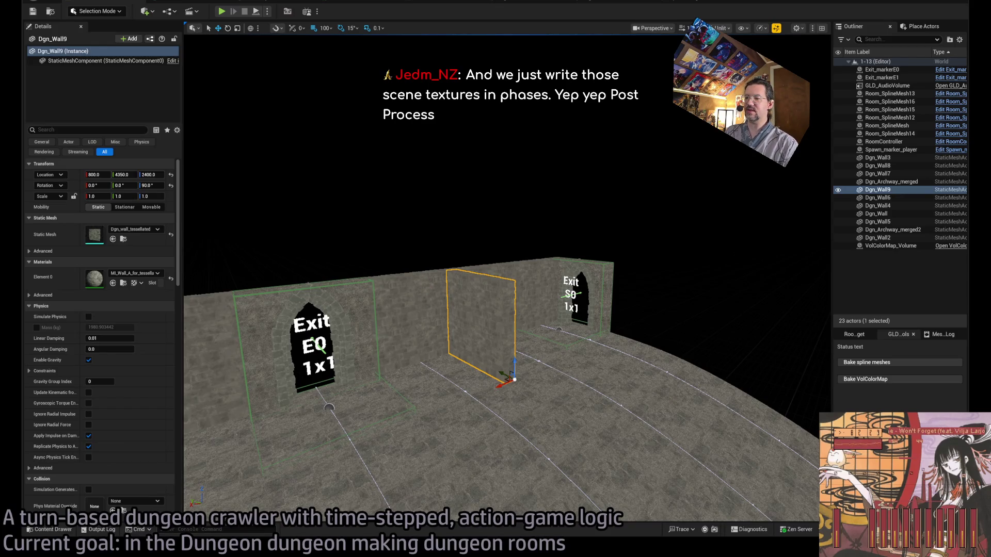
key("alt+Tab")
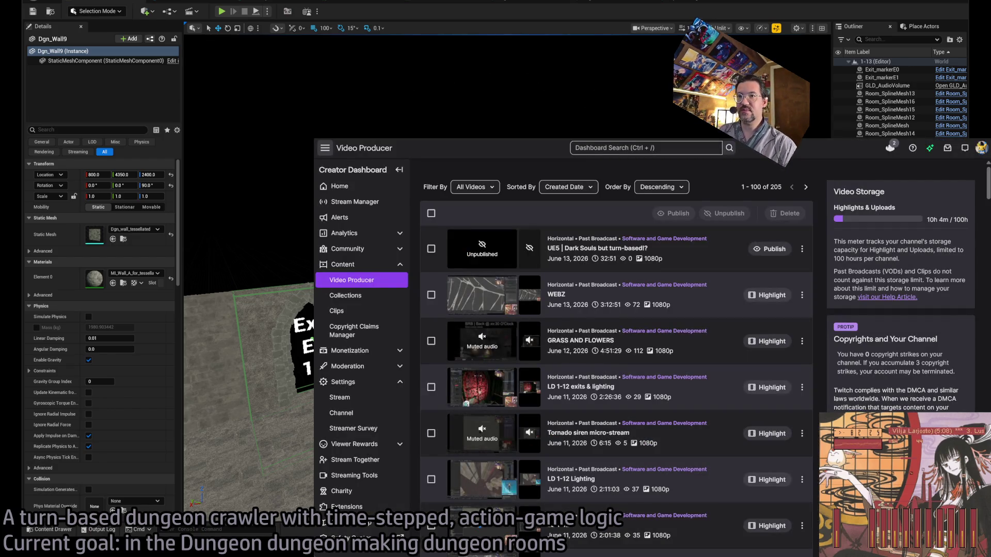
Move Dgn_Wall9 400 units along X to 400, 4350, 2400, checking the Photoshop map.
key("alt+Tab")
left_click_drag(505, 310, 530, 279)
scroll(269, 445, "down", 3)
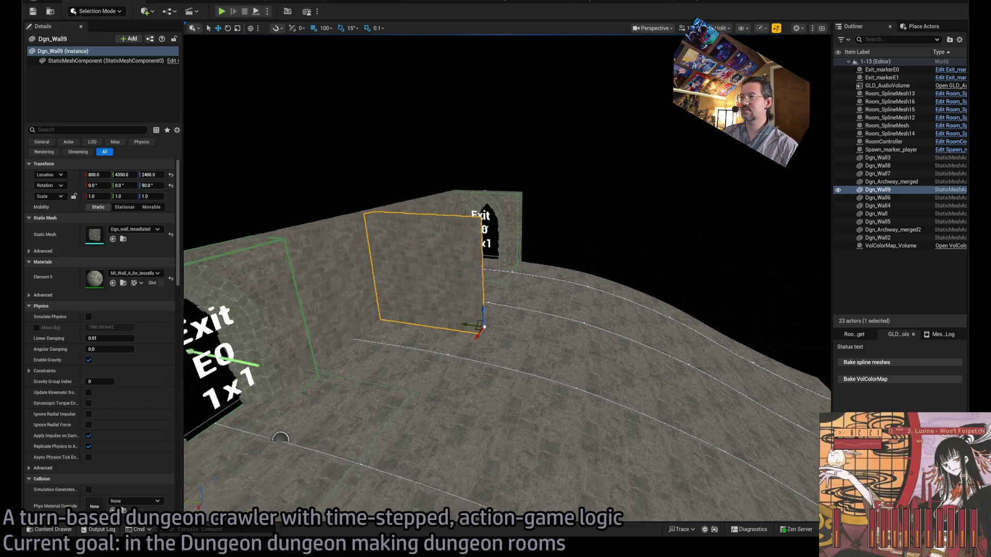
key("alt+Tab")
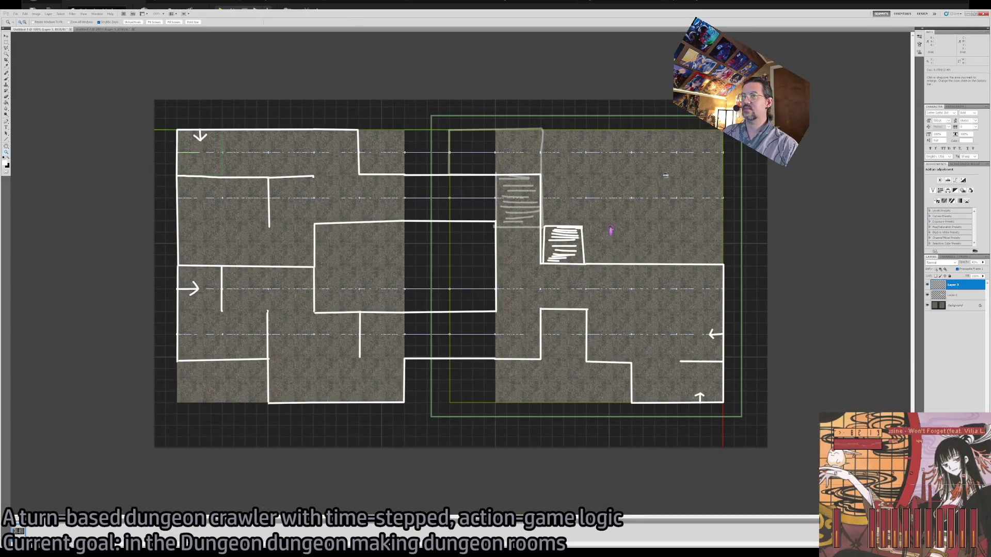
key("alt+Tab")
scroll(496, 331, "up", 3)
scroll(496, 331, "down", 4)
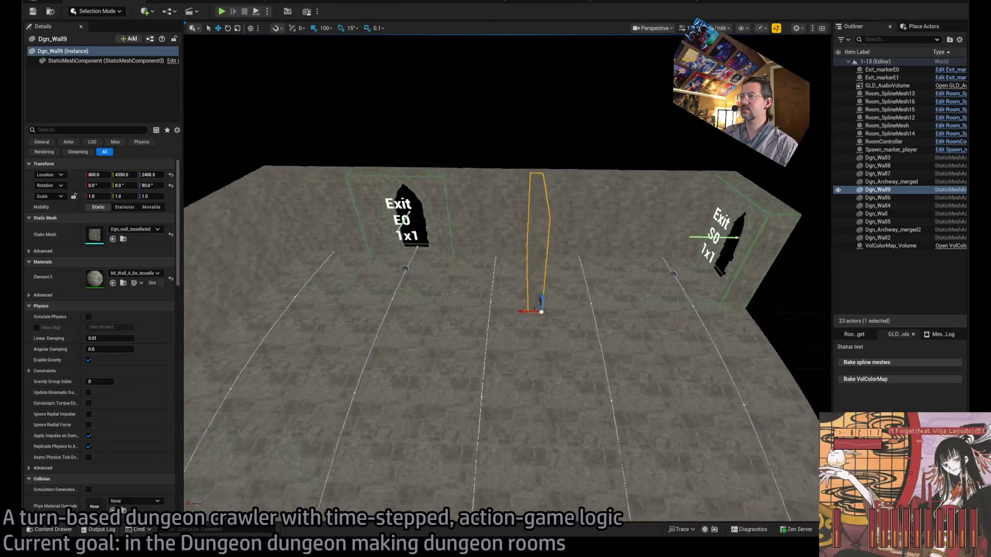
mouse_move(478, 322)
left_mouse_down()
mouse_move(568, 326)
mouse_move(509, 345)
left_mouse_up()
Duplicate the wall along the row and add a -90° rotated copy beside the Exit marker.
key("alt+Tab")
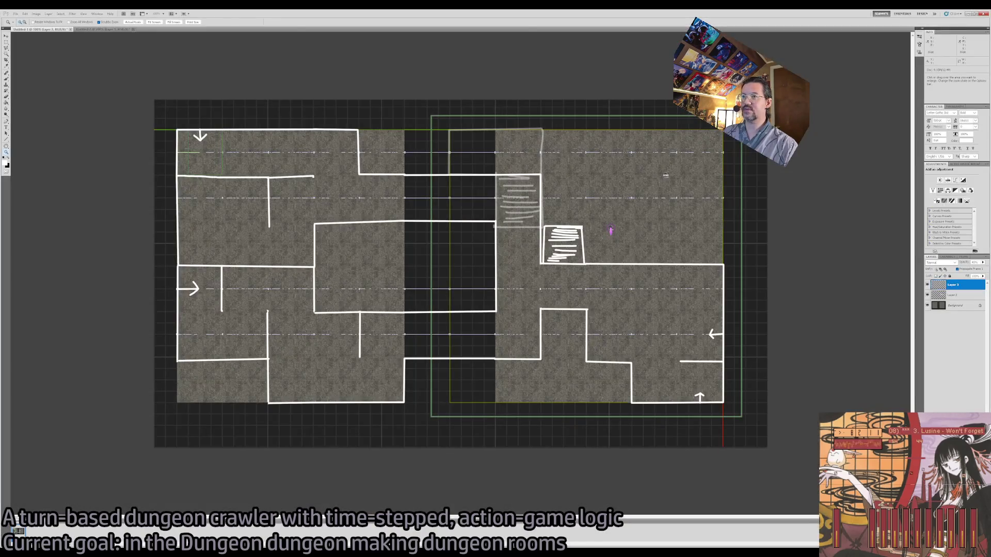
key("alt+Tab")
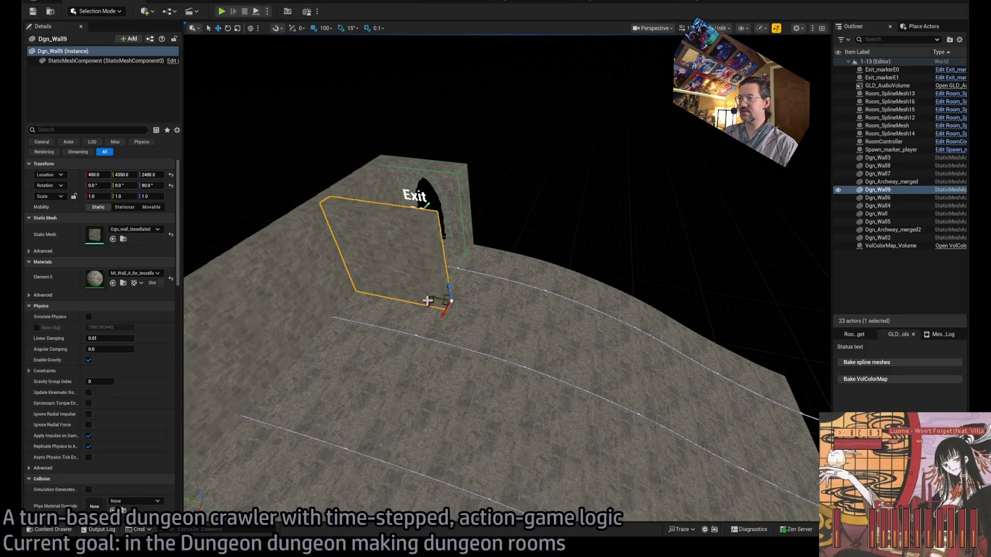
mouse_move(529, 322)
left_mouse_down("alt")
mouse_move(726, 348)
mouse_move(660, 341)
left_mouse_up("alt")
left_click(546, 322)
key("e")
mouse_move(569, 351)
left_mouse_down("alt")
mouse_move(589, 352)
mouse_move(582, 328)
left_mouse_up("alt")
key("w")
key("alt+Tab")
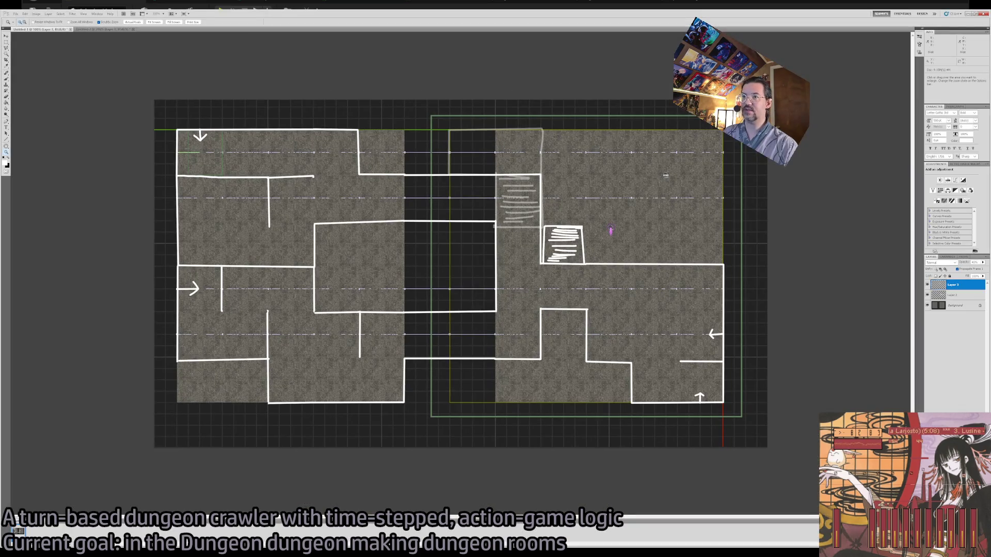
key("alt+Tab")
scroll(465, 380, "down", 5)
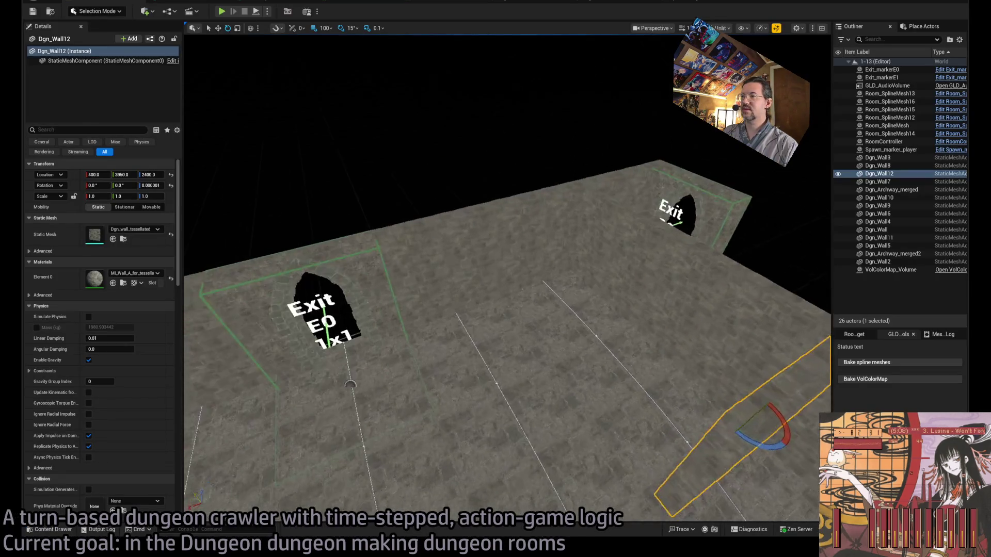
left_click(599, 303)
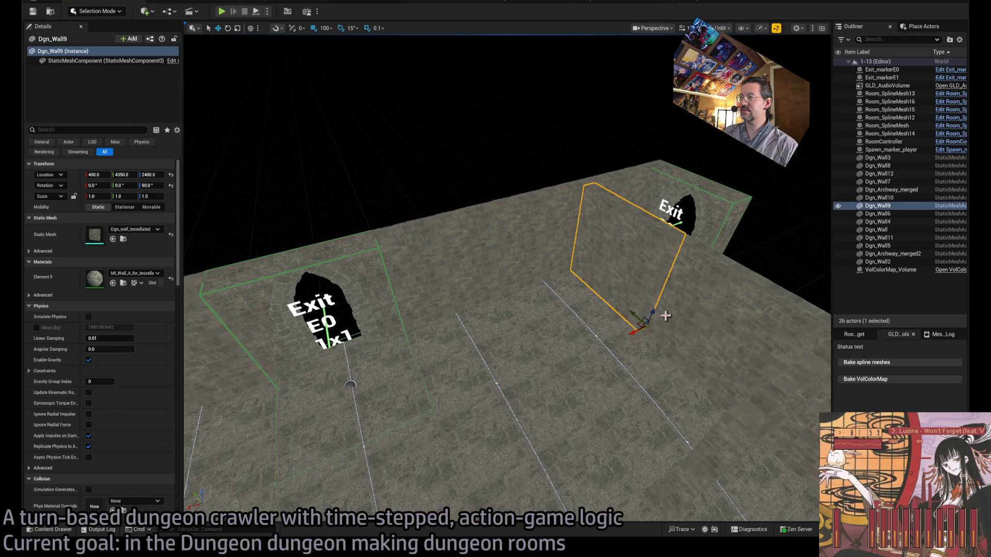
Duplicate the selected wall and the long right wall, shifting the copies left per the map.
left_click(692, 321, "ctrl")
left_click_drag(751, 427, 554, 493)
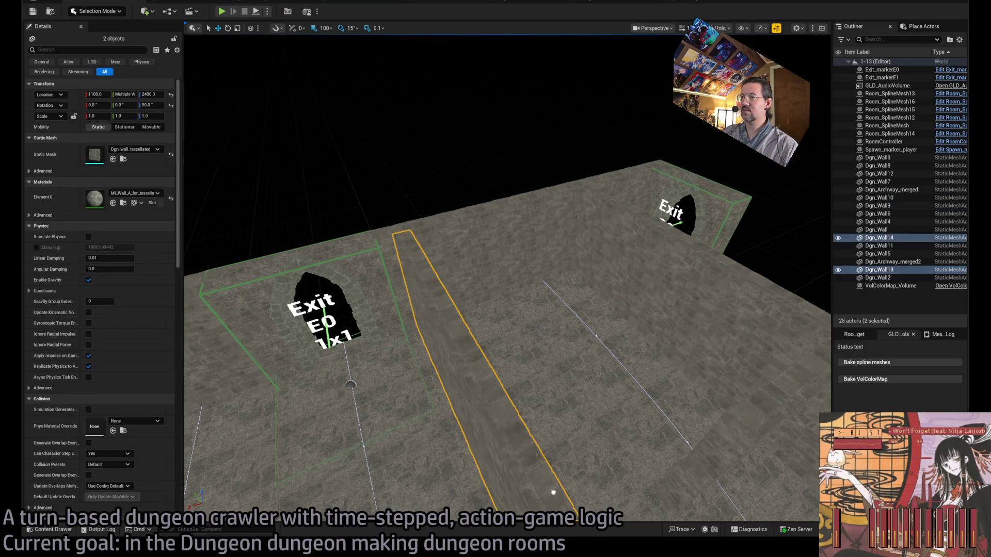
key("f")
key("alt+Tab")
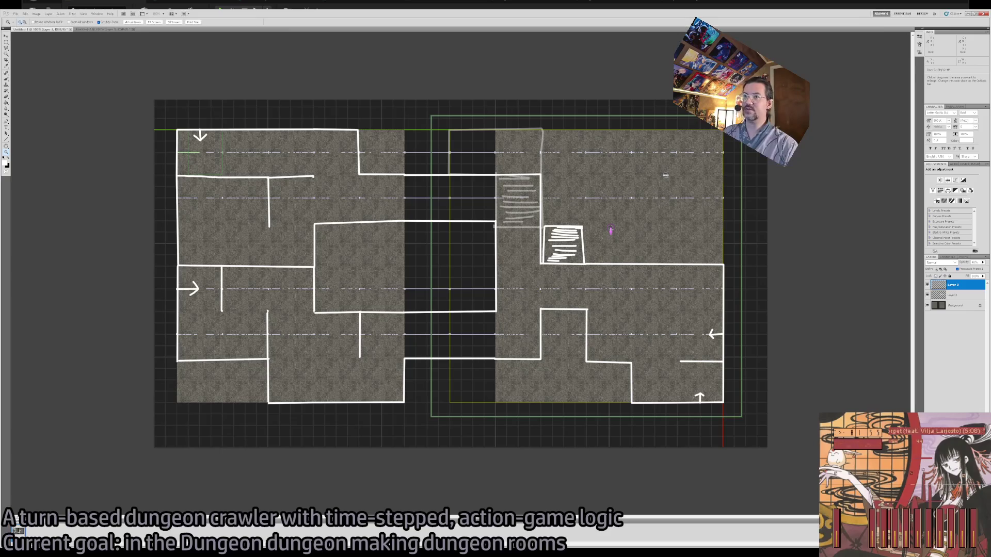
key("alt+Tab")
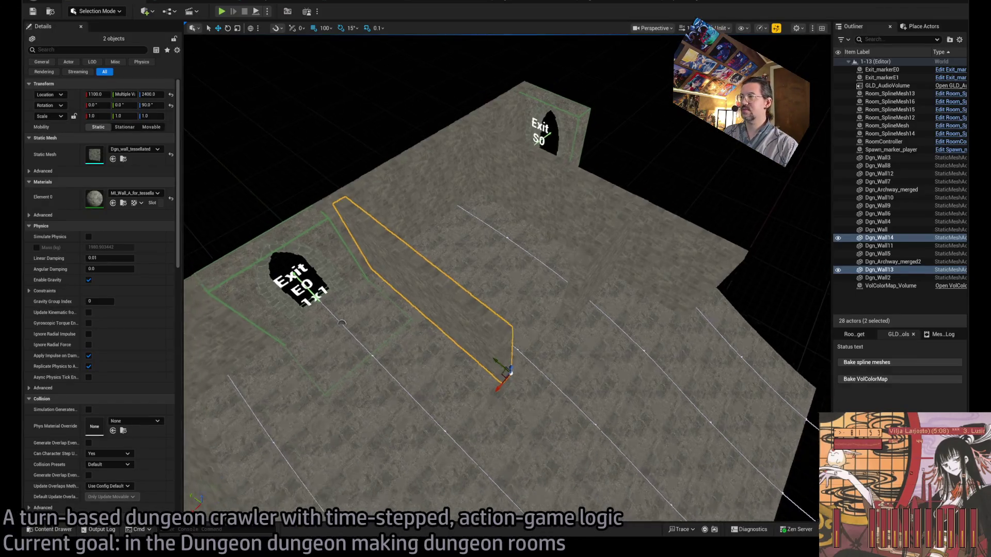
Move Dgn_Wall11 down-left into place, checking it against the floor-plan map.
left_click(599, 268)
left_click_drag(622, 320, 540, 439)
key("alt+Tab")
key("alt+Tab")
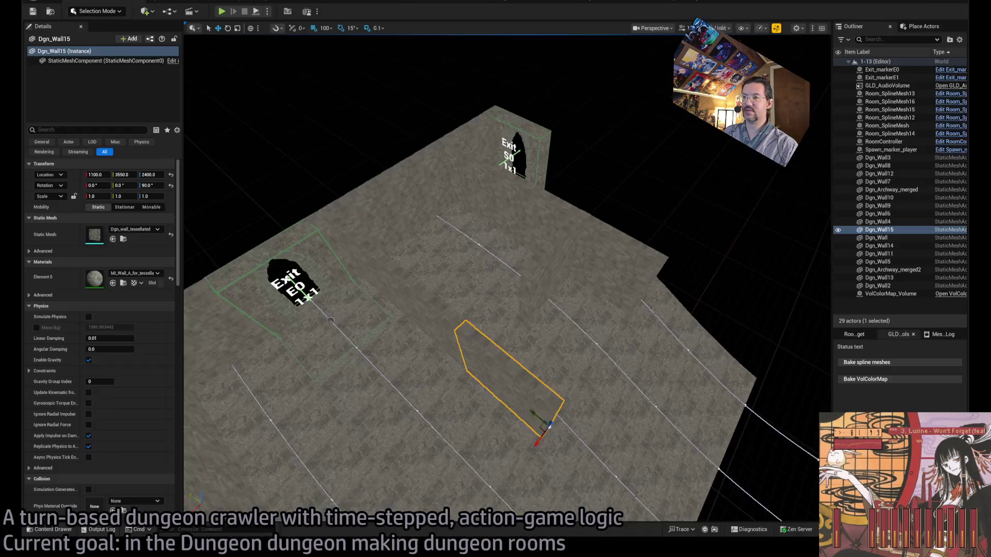
Make a rotated copy of a wall piece to continue the enclosure.
key("e")
mouse_move(464, 416)
left_mouse_down()
mouse_move(504, 406)
mouse_move(547, 347)
mouse_move(535, 343)
mouse_move(552, 394)
mouse_move(520, 375)
left_mouse_up()
key("w")
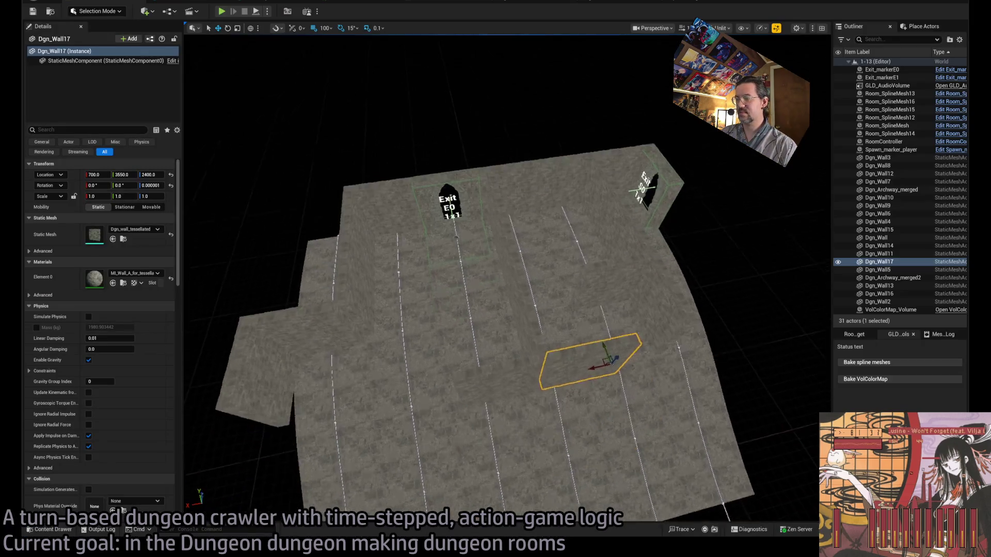
Add wall copies further left and back toward Exit E0, then inspect them up close.
scroll(549, 408, "up", 3)
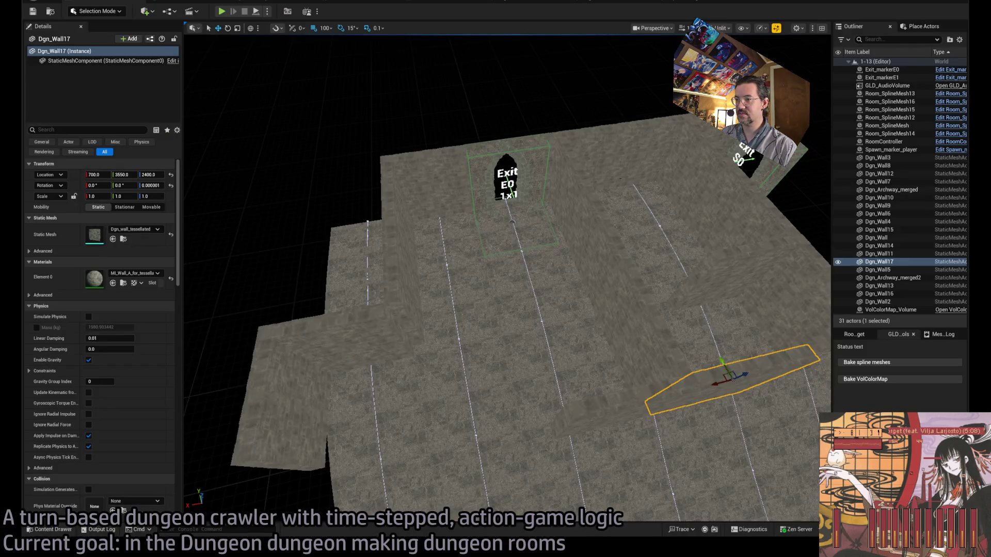
mouse_move(731, 377)
left_mouse_down()
mouse_move(347, 368)
mouse_move(310, 376)
mouse_move(469, 347)
mouse_move(400, 364)
left_mouse_up()
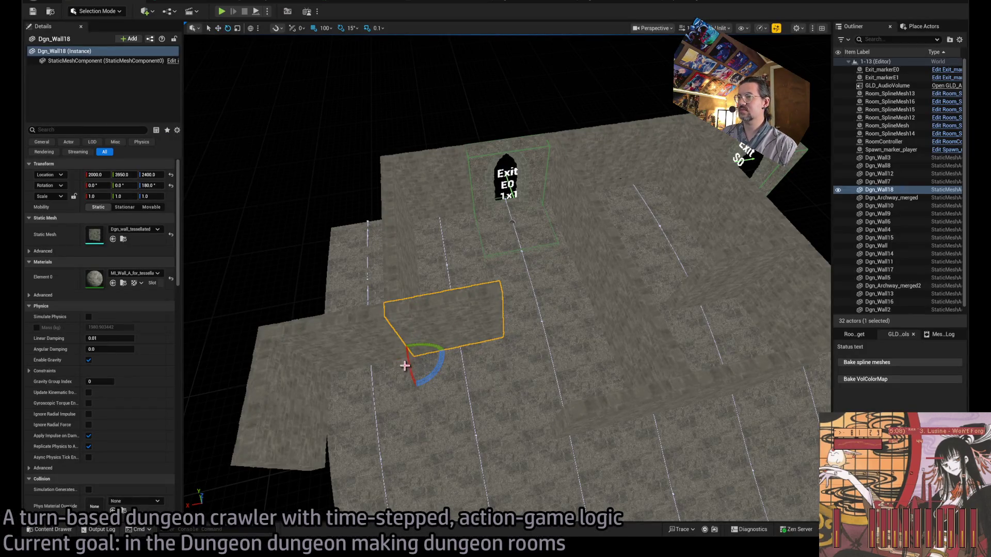
mouse_move(413, 343)
left_mouse_down()
mouse_move(399, 278)
mouse_move(315, 293)
mouse_move(347, 279)
mouse_move(476, 277)
left_mouse_up()
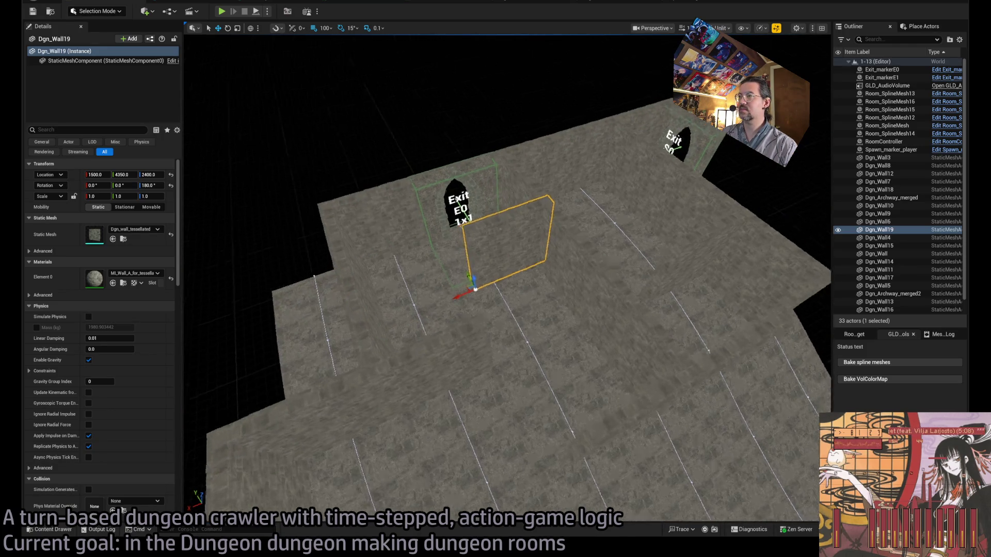
scroll(402, 278, "down", 5)
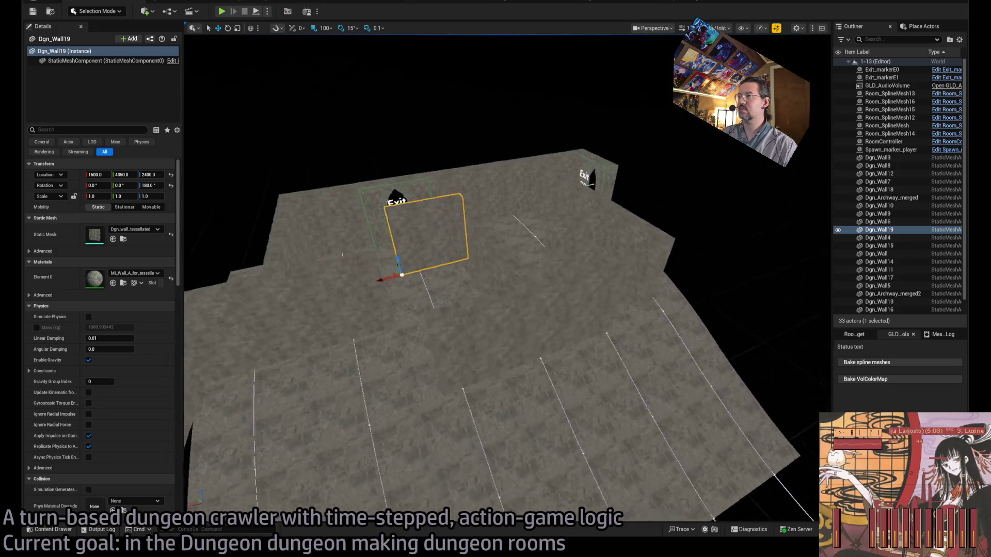
left_click_drag(403, 279, 395, 218)
mouse_move(525, 319)
left_mouse_down()
mouse_move(525, 294)
mouse_move(525, 319)
left_mouse_up()
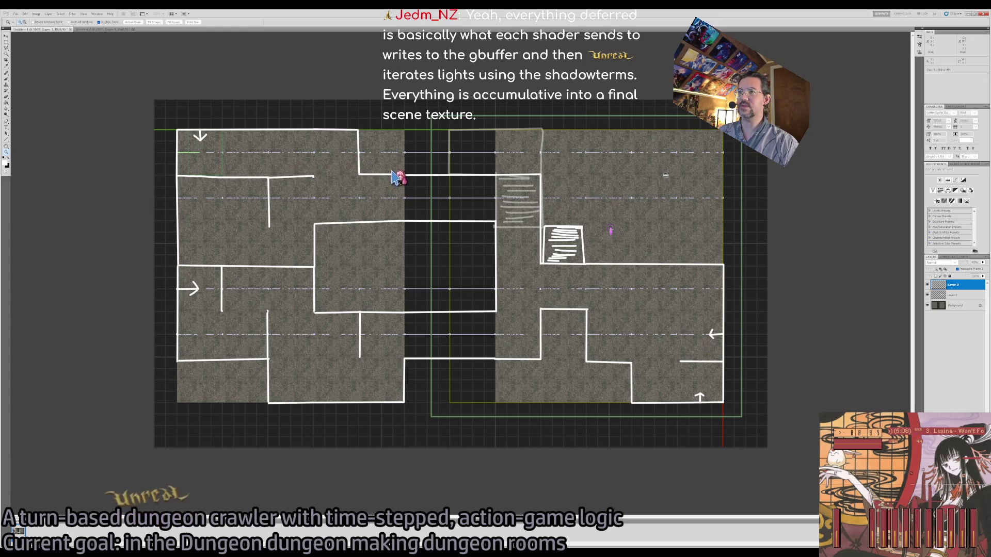
Switch to Untitled-2, close both dungeon sketch documents, and exit Photoshop.
left_click(106, 29)
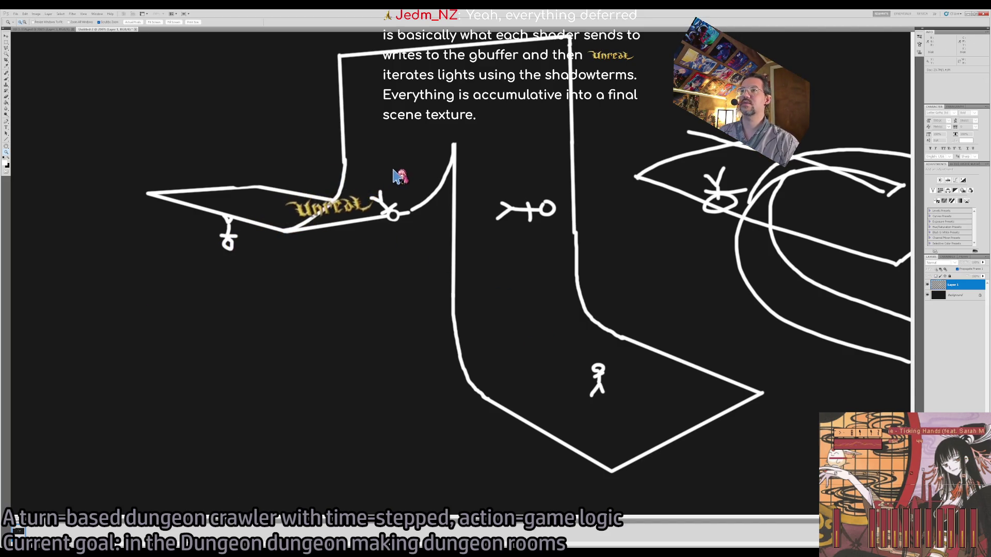
key("ctrl+w")
key("ctrl+w")
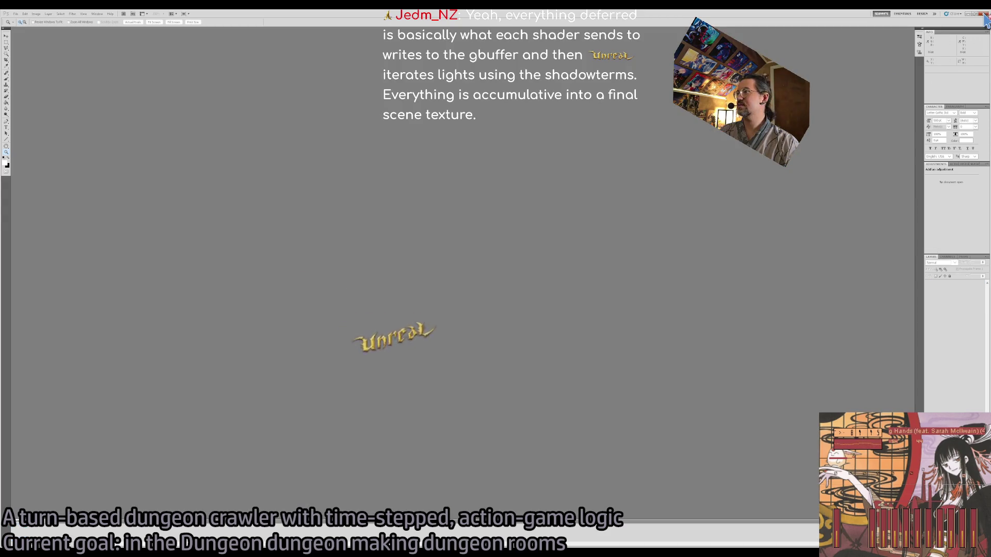
left_click(984, 14)
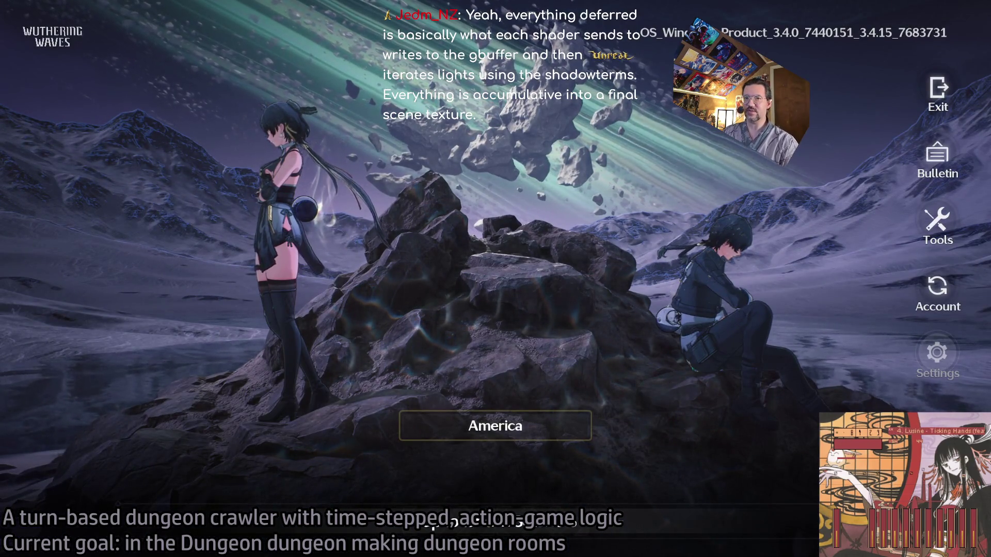
Enter the world from the title screen and run the character around the cliff.
left_click(266, 214)
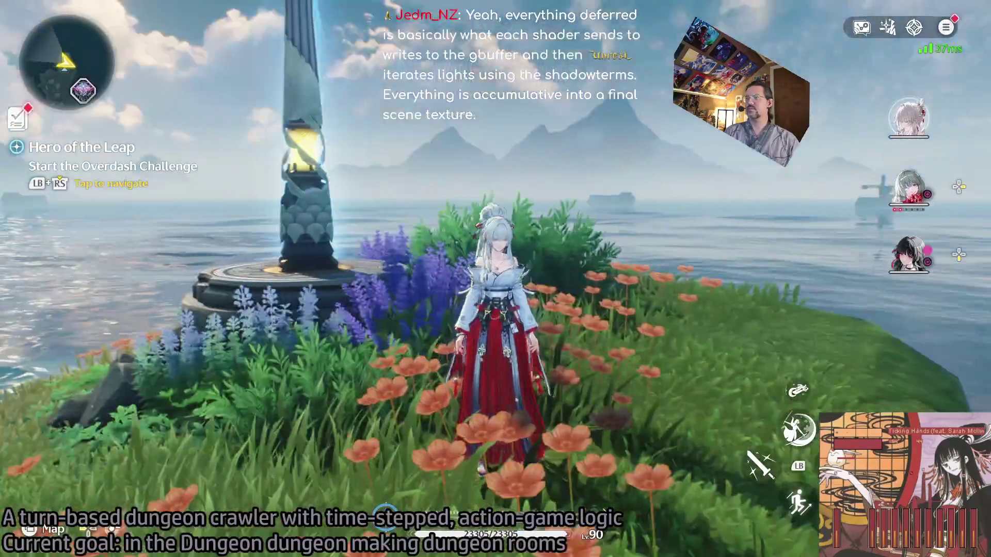
key("w")
key("a")
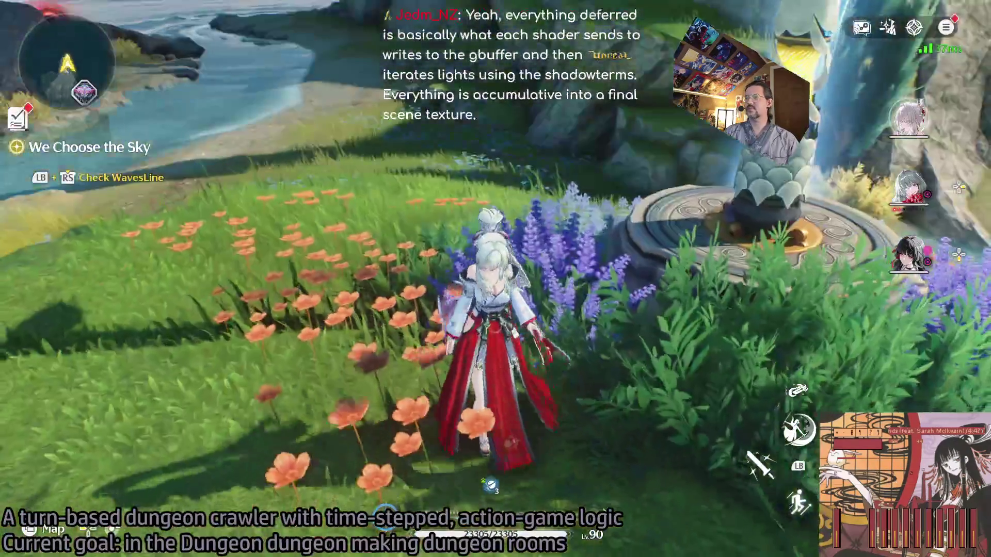
key("s")
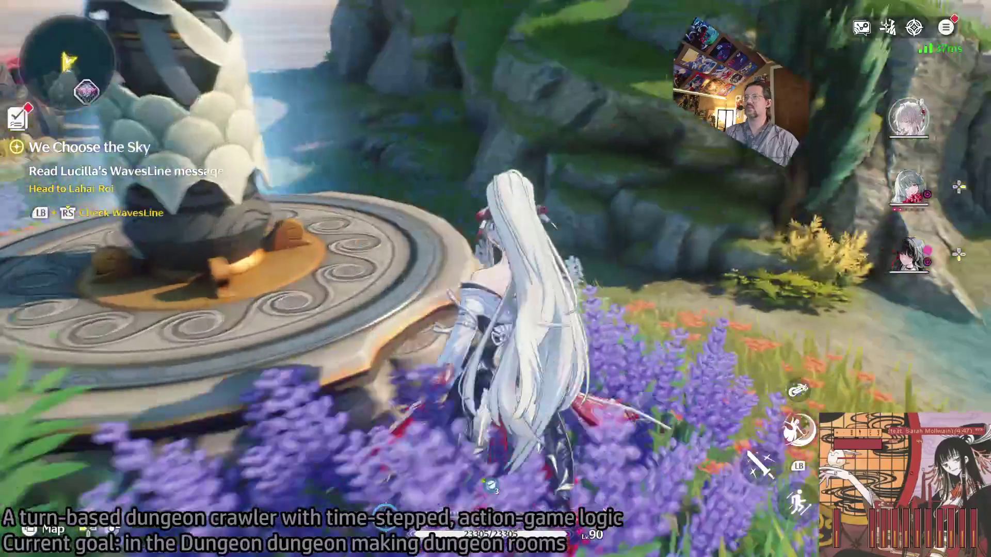
Look at the character overview in the Terminal, then close the menu.
key("Escape")
key("Return")
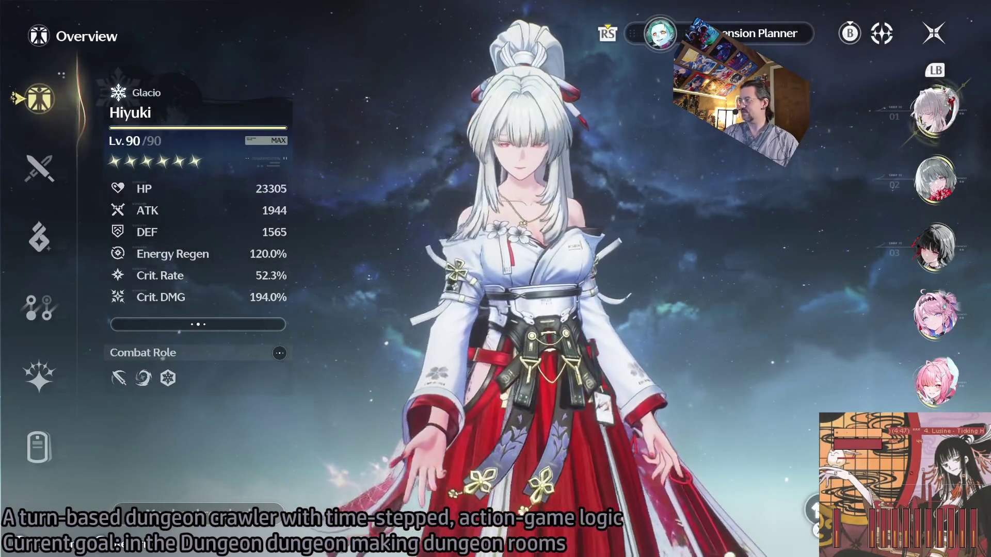
key("Escape")
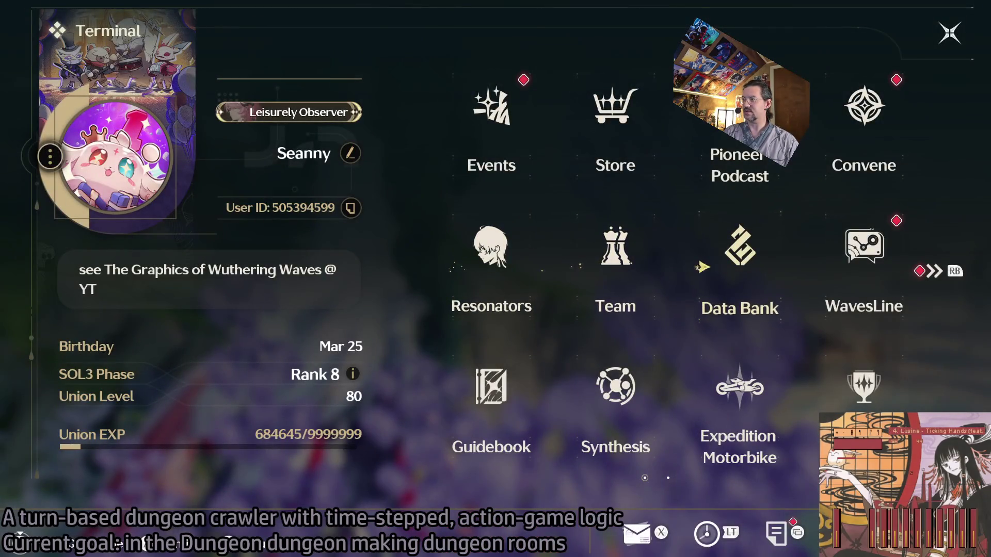
key("Escape")
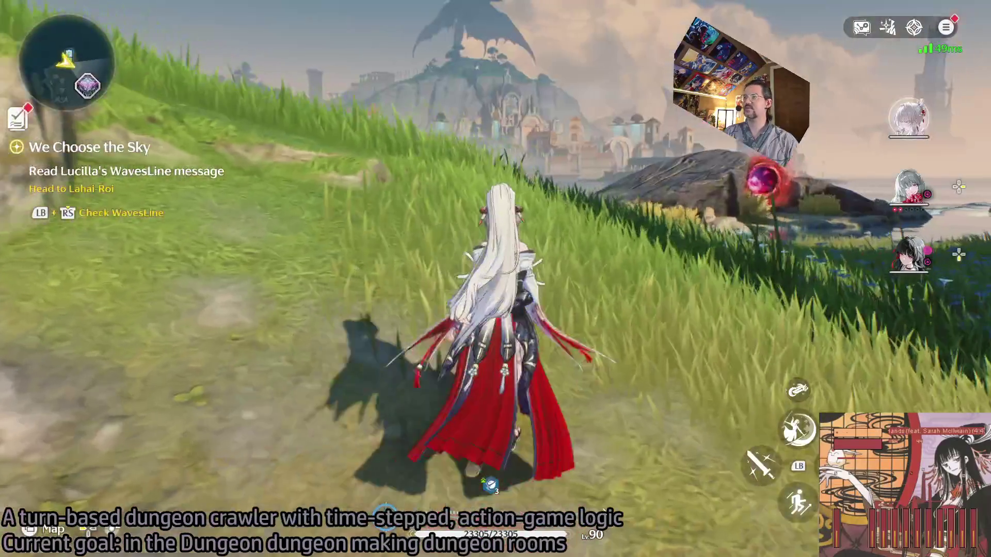
Swap Chisa in team slot 3 for the blue-haired resonator and switch to her.
key("Escape")
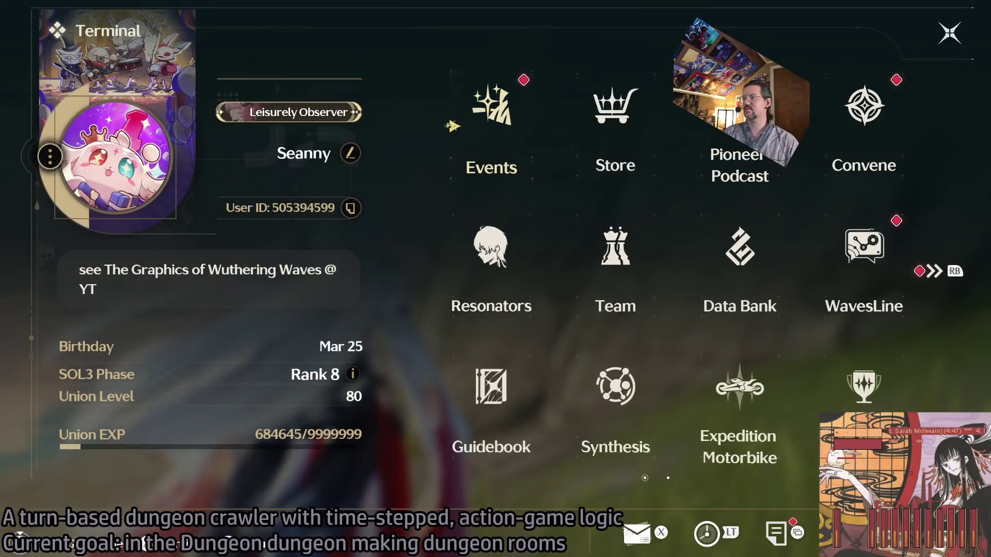
key("l")
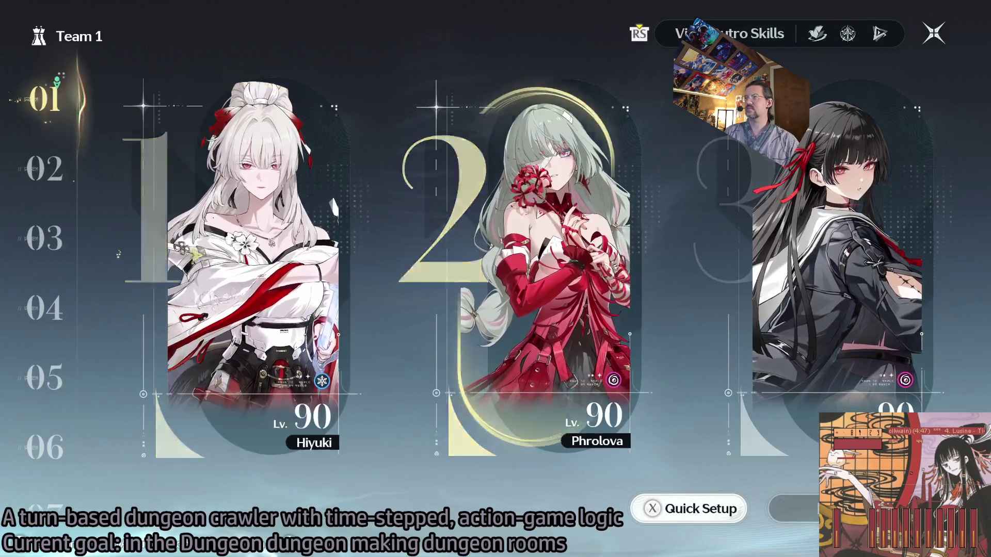
key("Return")
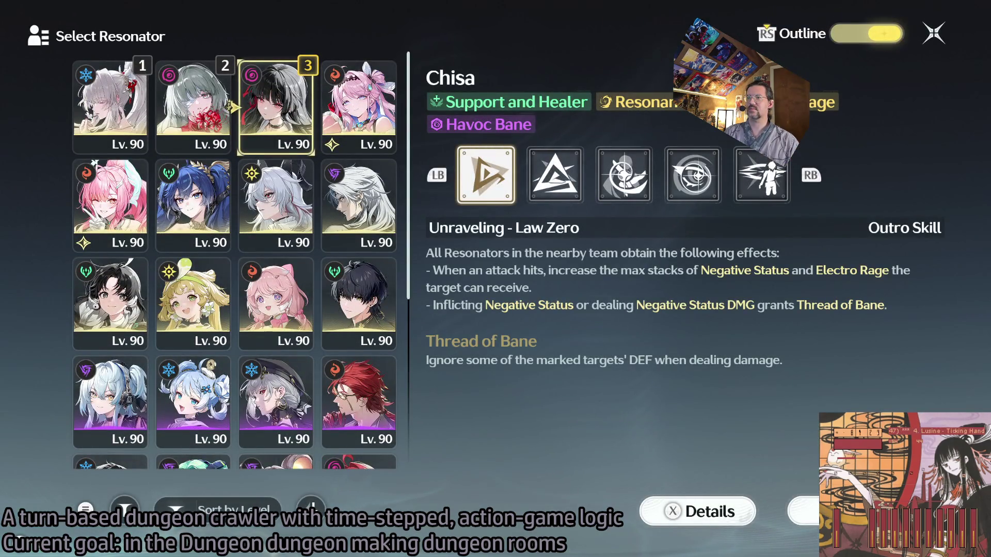
double_click(192, 204)
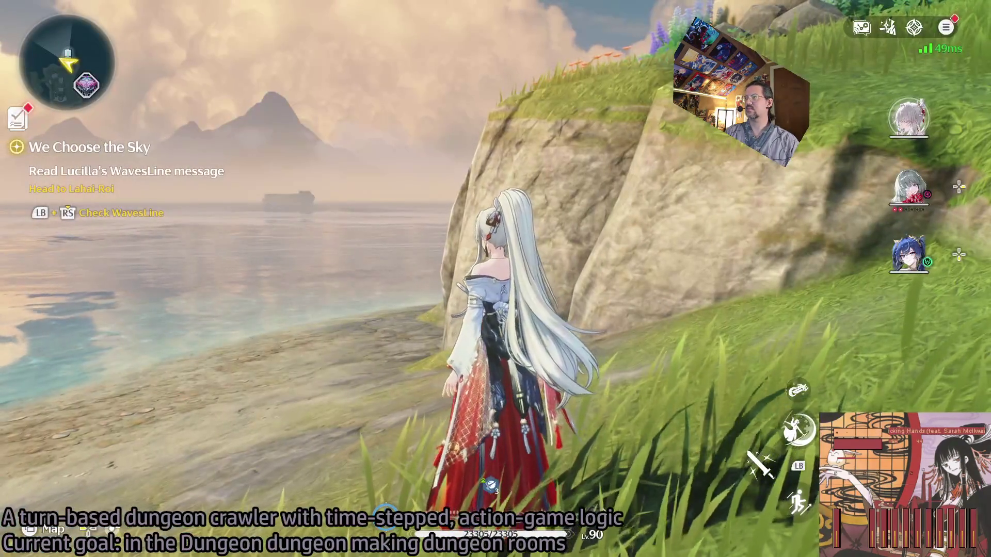
key("3")
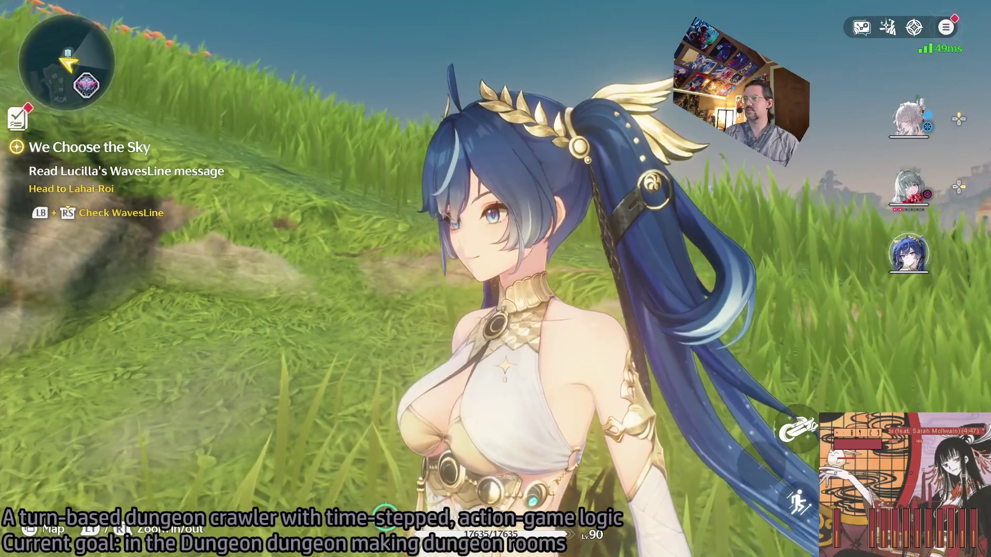
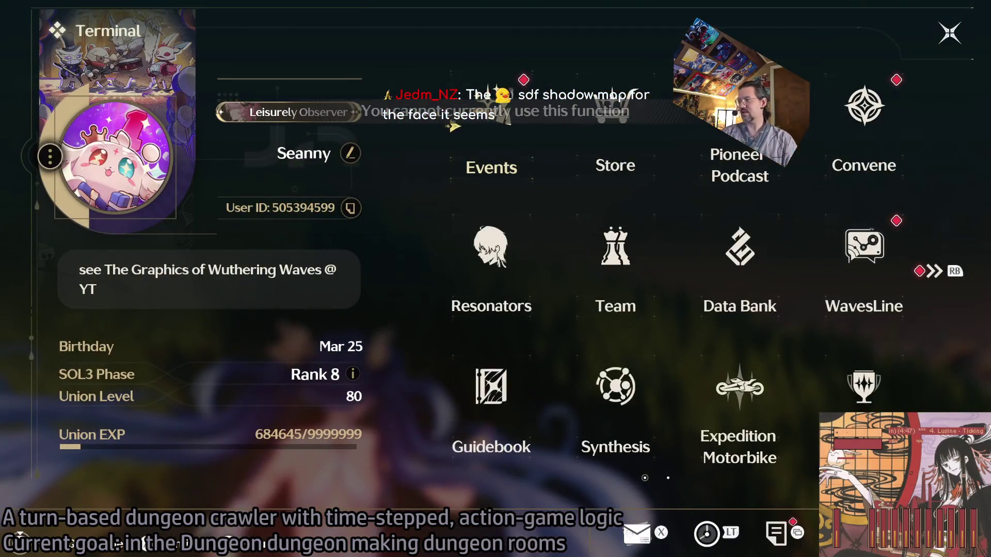
Skip the in-game clock ahead to 10:00 tomorrow and return to the open world.
key("t")
key("Right")
key("Right")
key("Right")
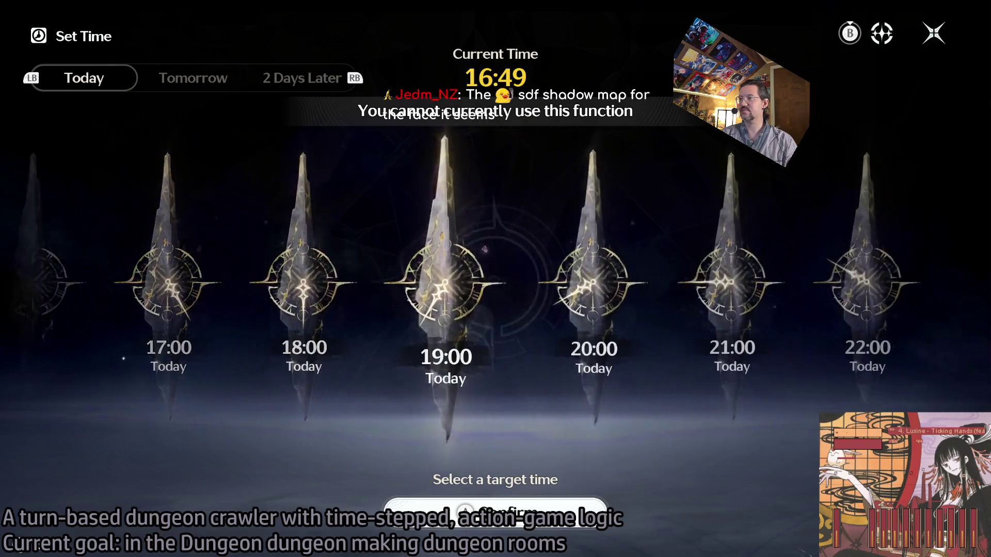
key("Right")
key("Right")
key("Right")
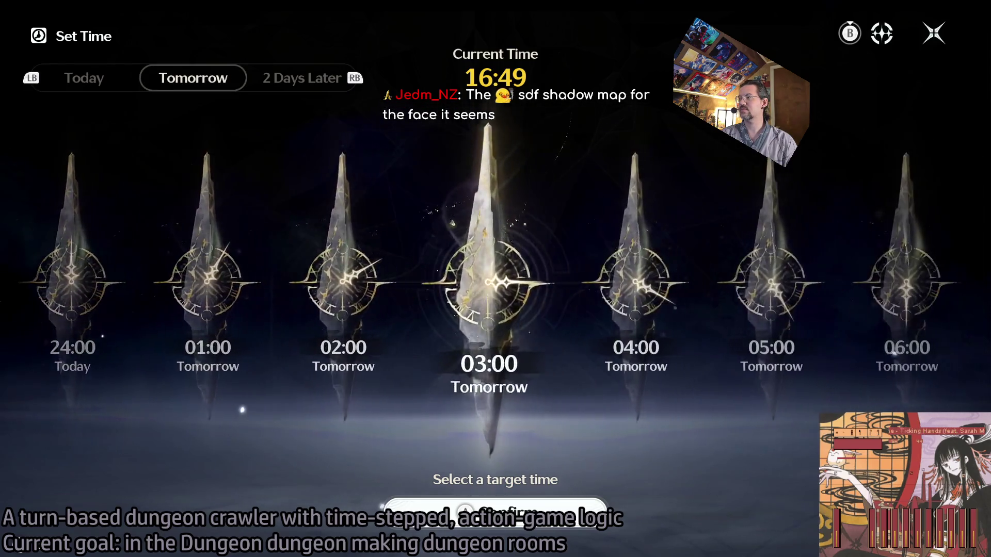
key("Right")
key("Right")
key("Right")
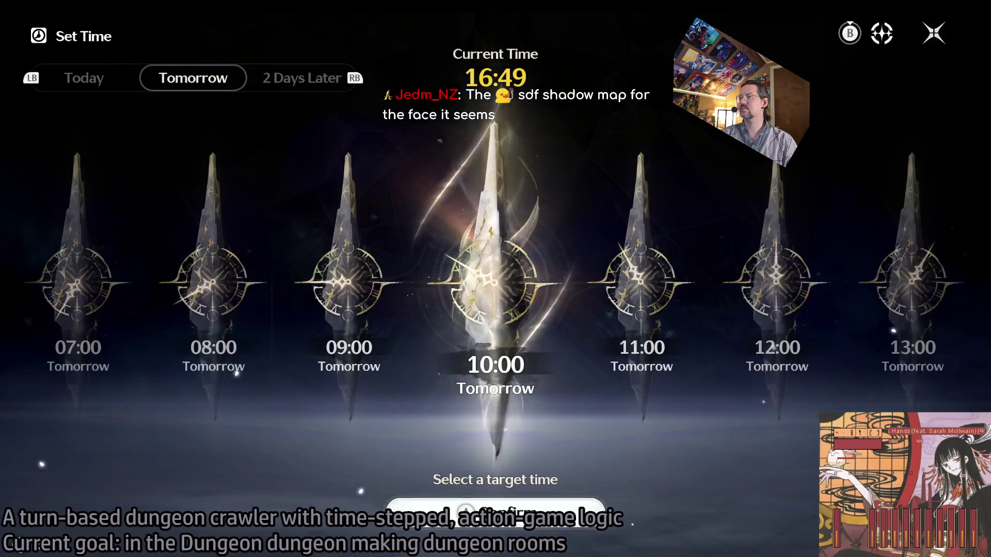
key("Return")
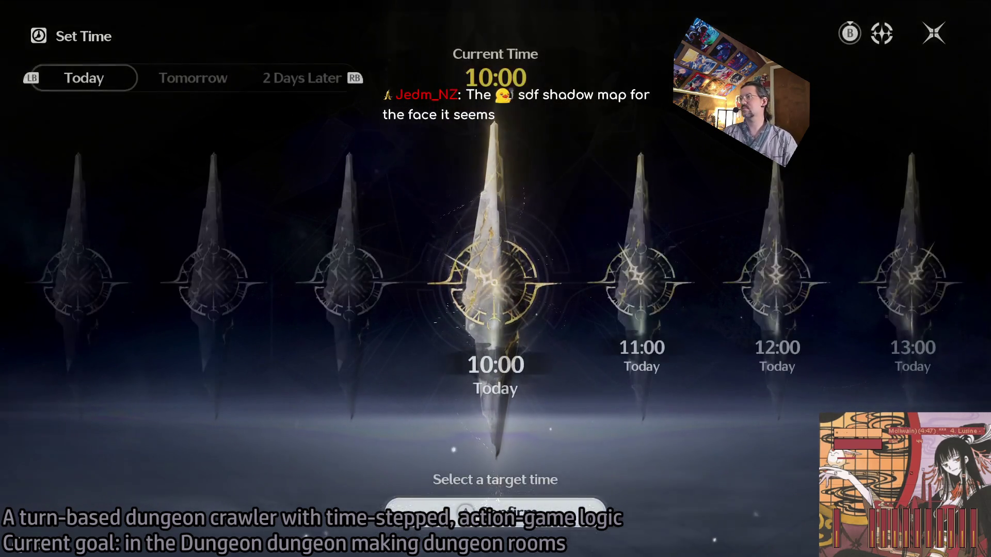
key("Escape")
key("Escape")
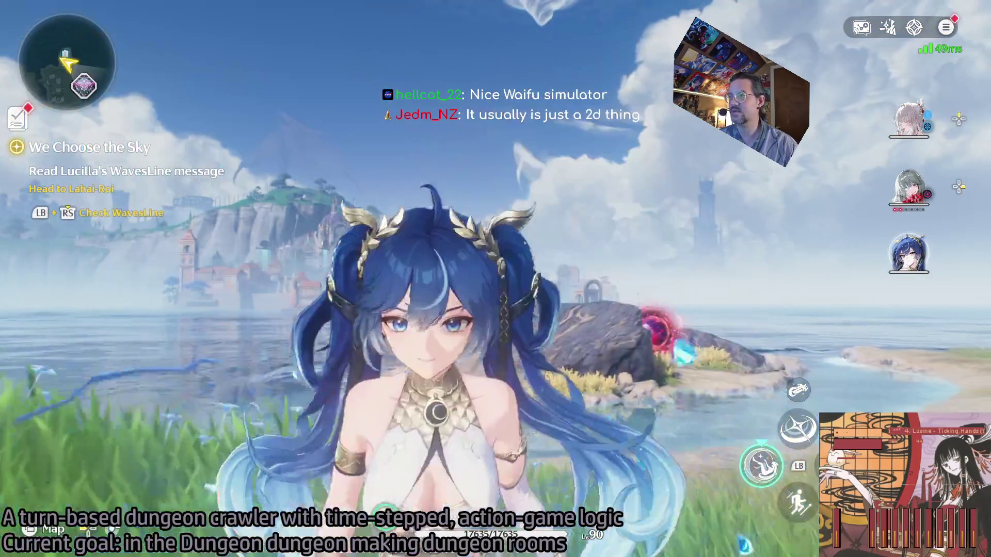
scroll(496, 279, "up", 3)
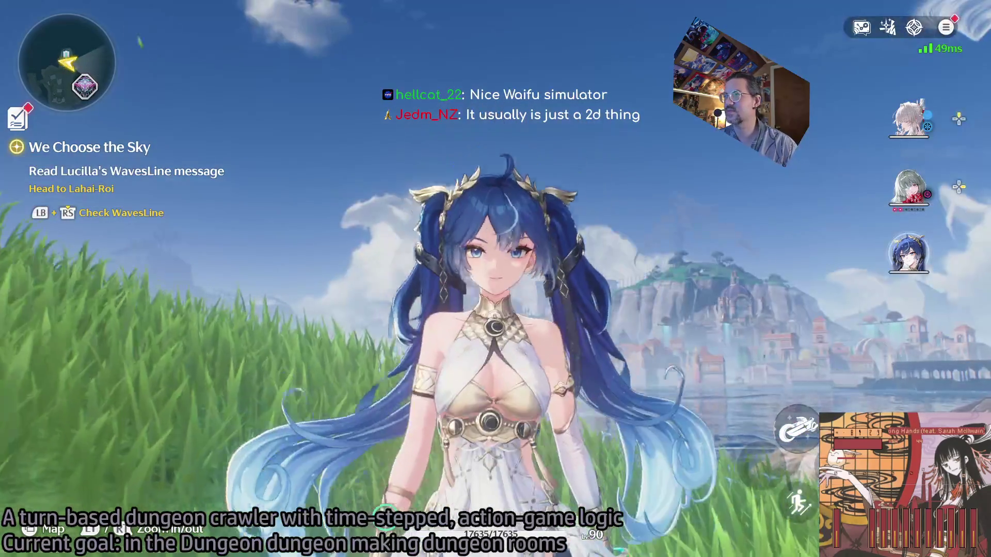
Jump from the lakeside grass, glide down into the flower meadow, then jump again.
scroll(496, 279, "up", 2)
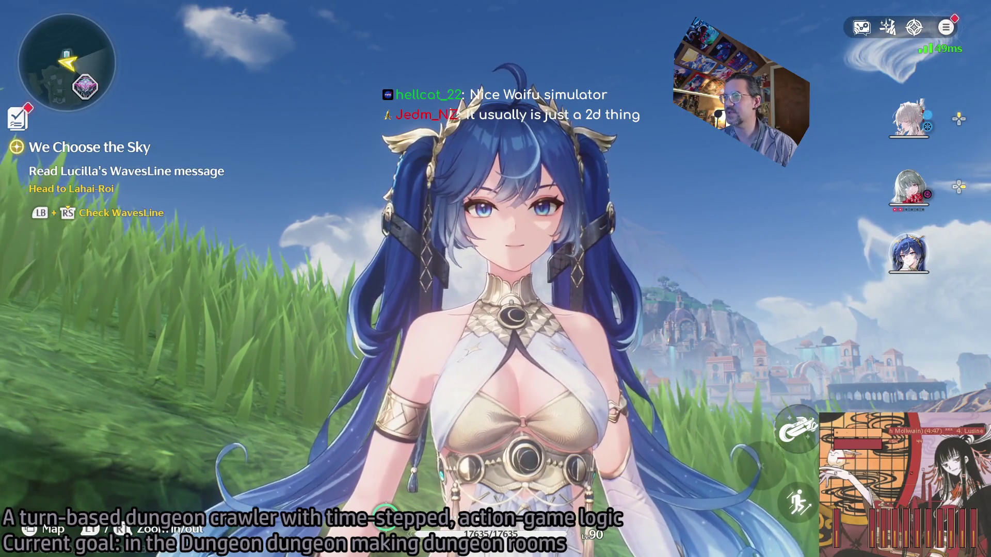
key("space")
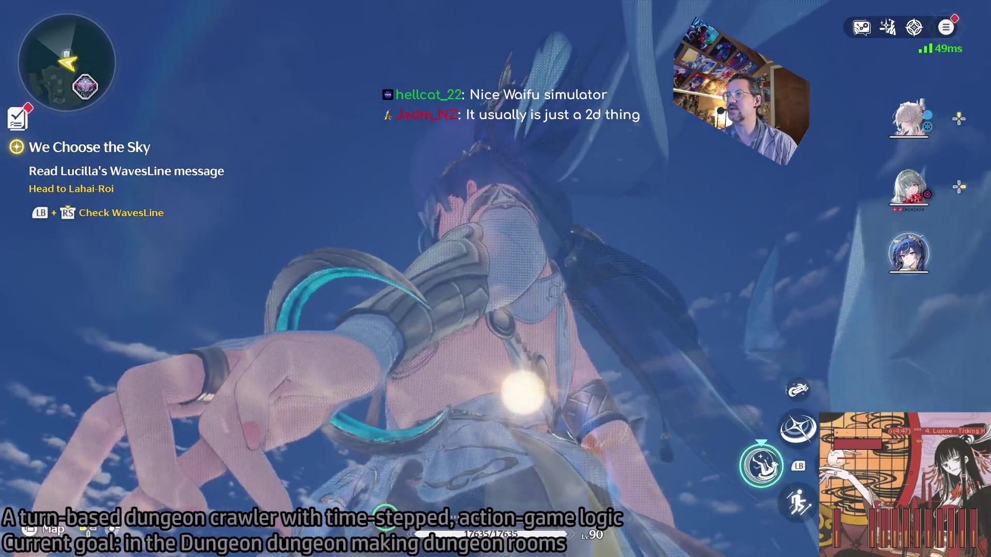
key("space")
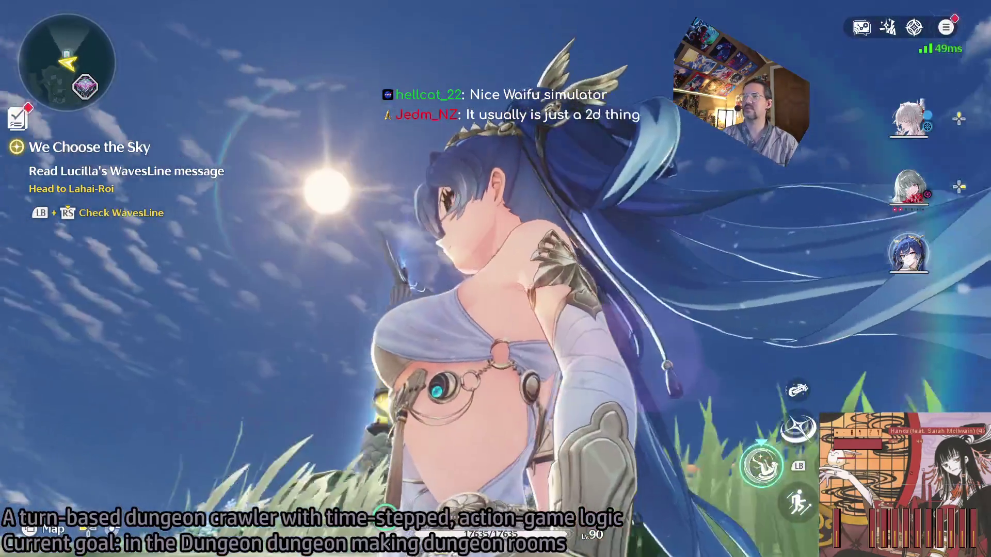
key("space")
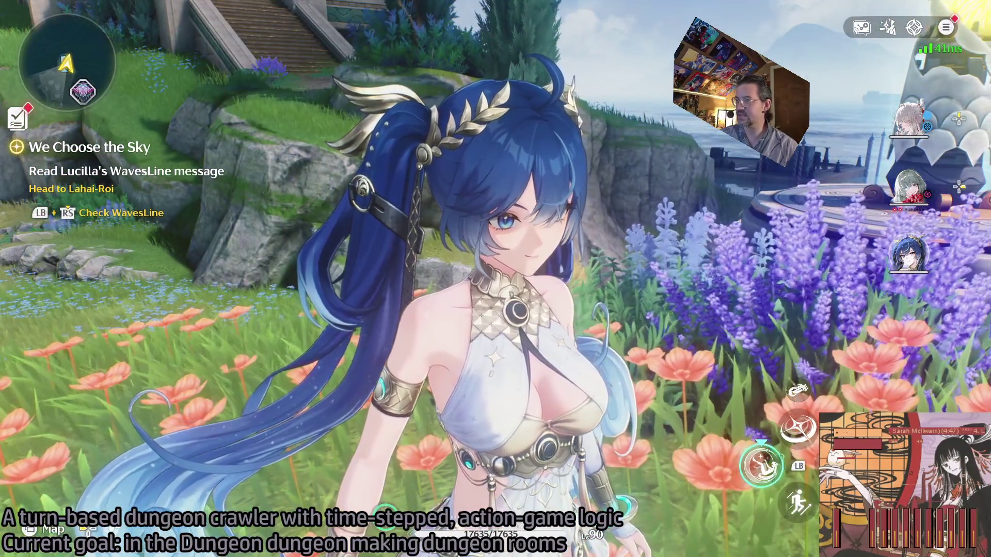
Make the character attack amid the flowers below the stone steps.
left_click(496, 278)
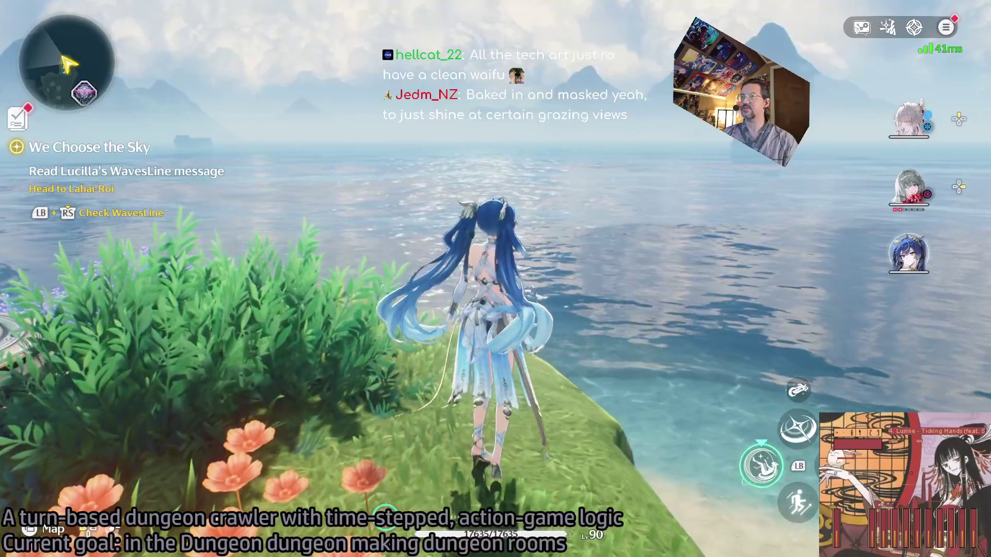
Travel via the map to the town plaza, view Iuno's Lv. 90 overview, and reach the Team 1 lineup.
key("m")
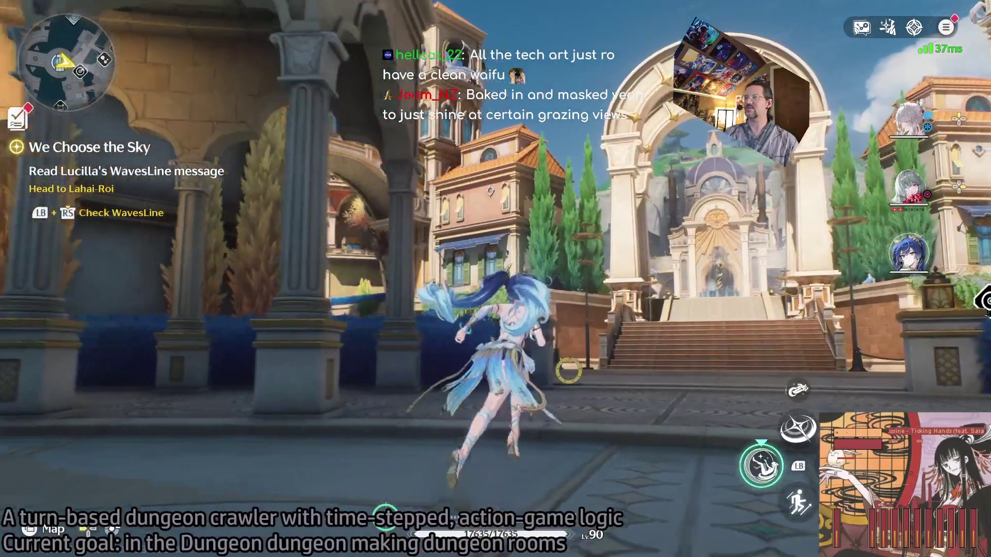
key("w")
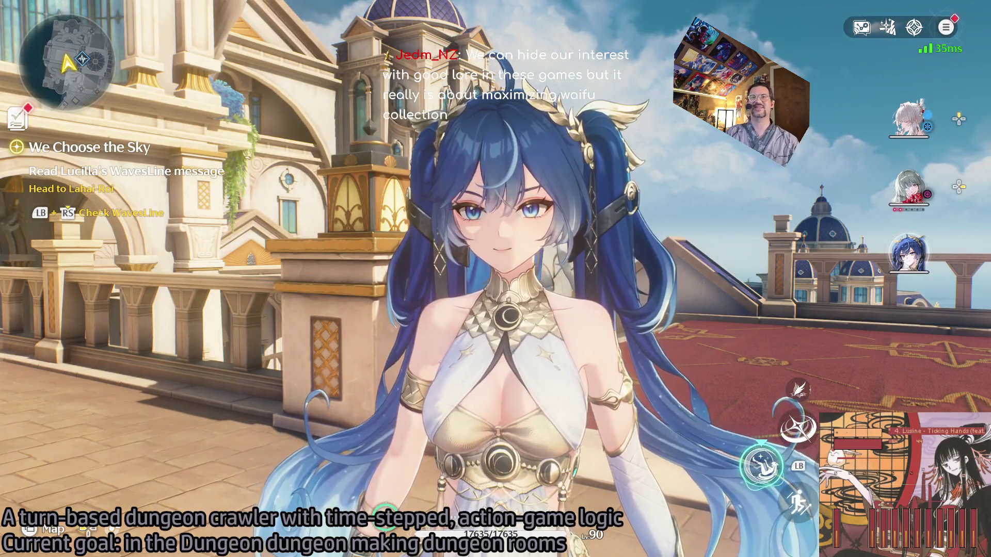
key("Escape")
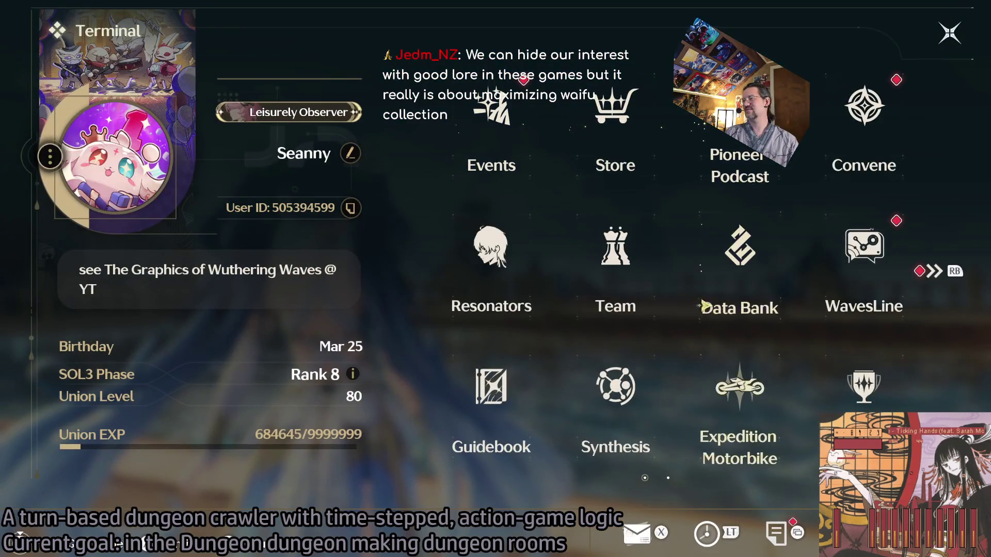
left_click(491, 247)
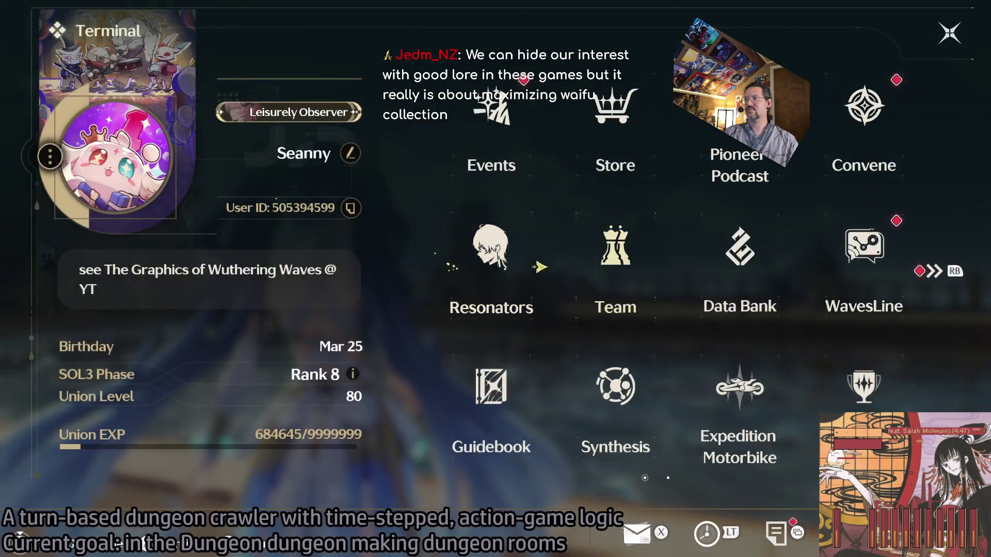
left_click(615, 253)
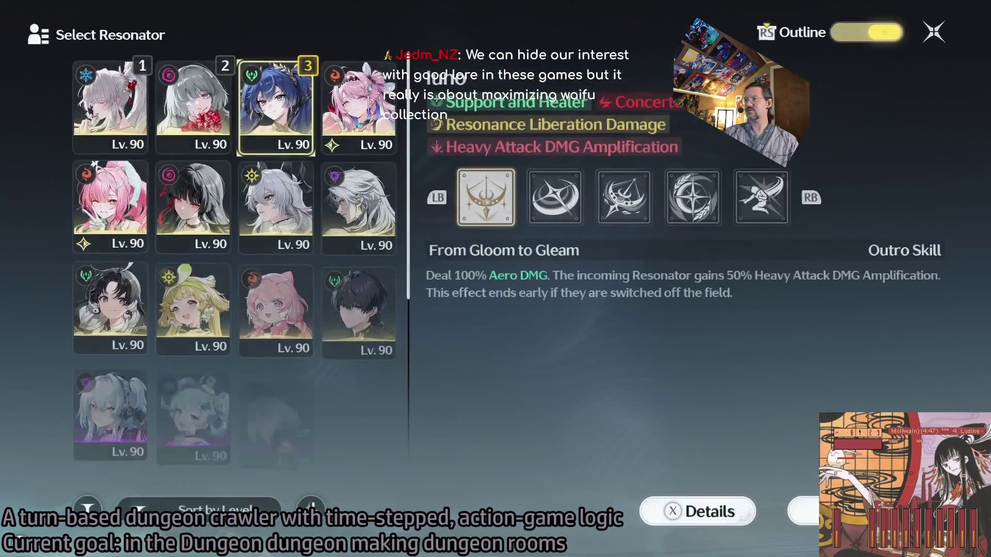
Put the black-haired Havoc resonator into Team 1's slot 3.
left_click(193, 204)
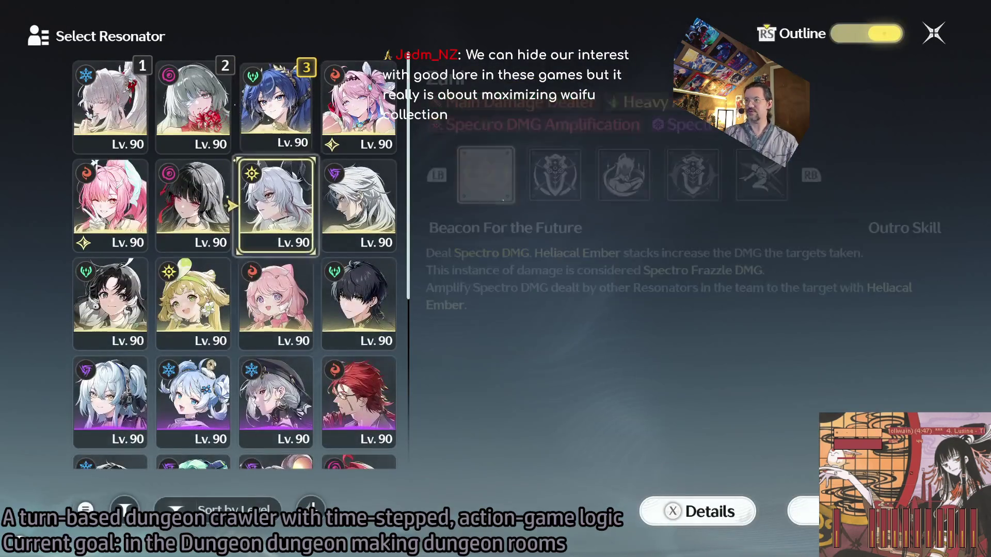
key("Return")
key("Escape")
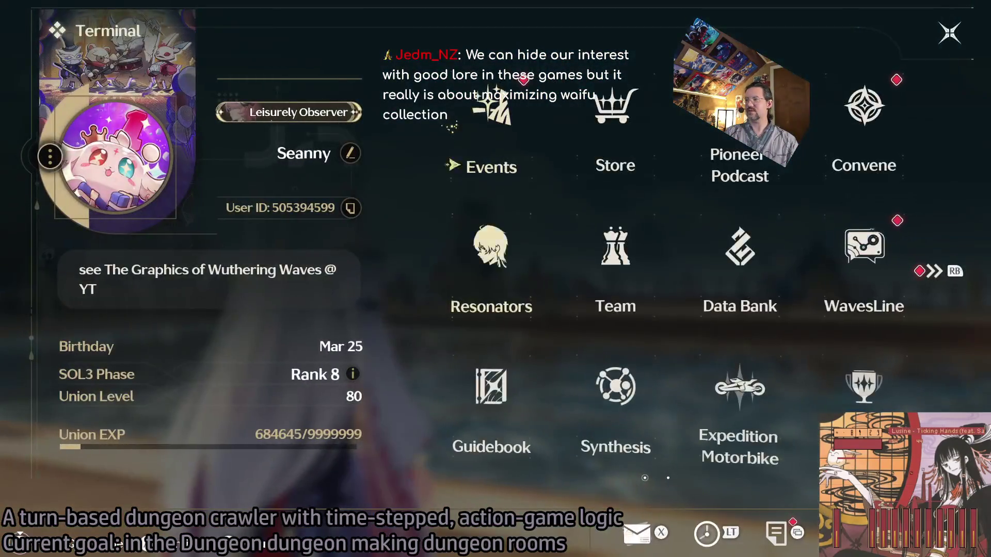
Place Lv. 40 Rebecca into slot 2 and deploy Team 1 into the town.
left_click(578, 267)
left_click(508, 258)
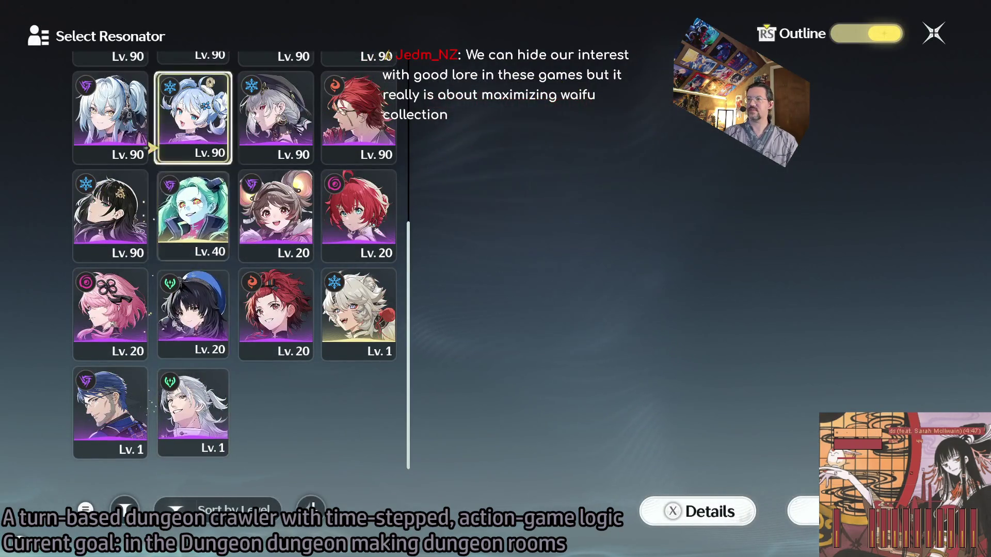
left_click(193, 117)
key("Up")
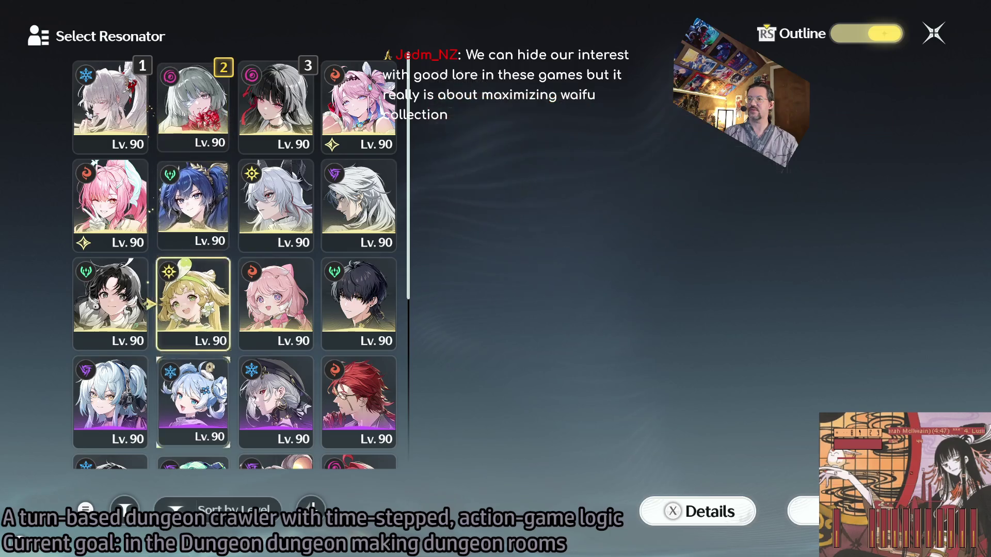
key("Down")
key("Return")
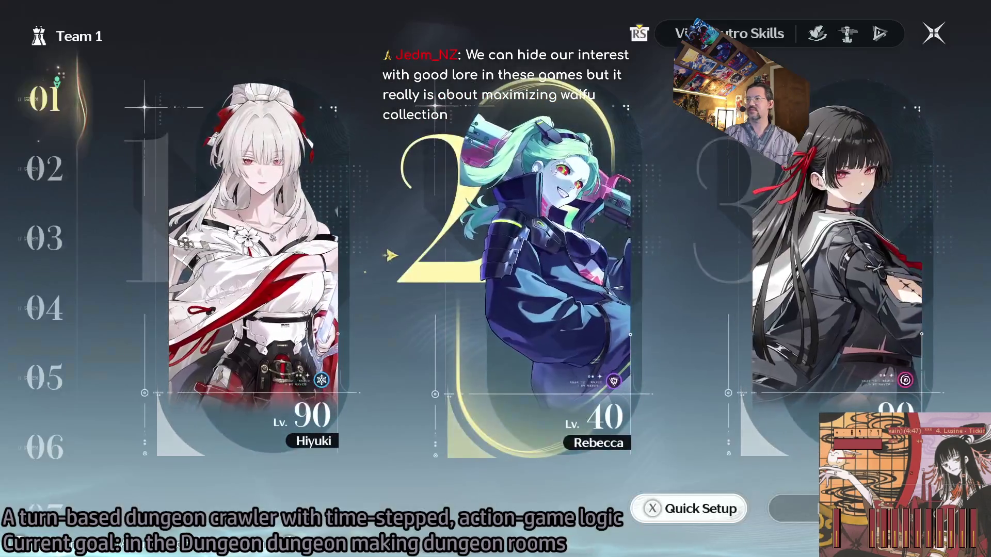
key("Return")
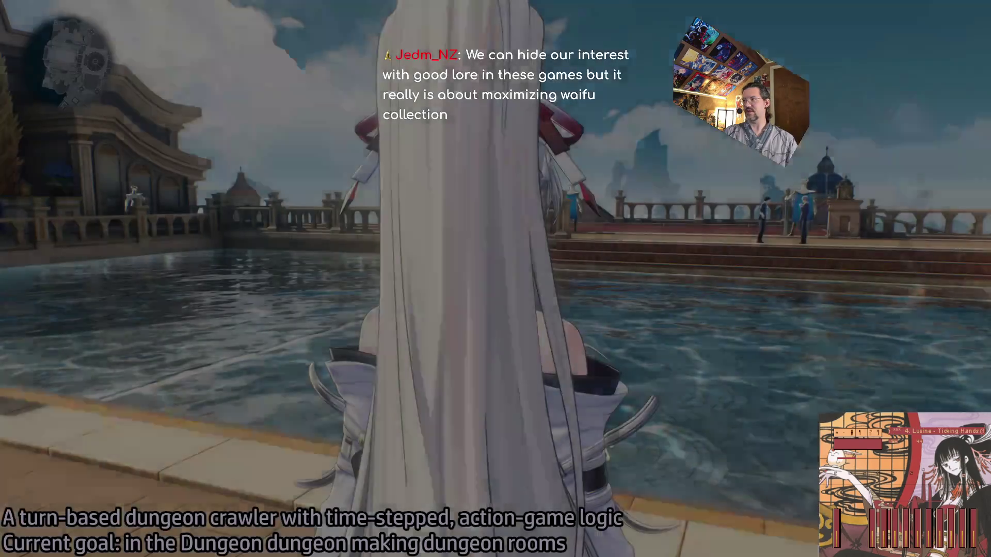
Switch to Rebecca, walk her across the terrace, and bring up the Terminal profile page.
key("2")
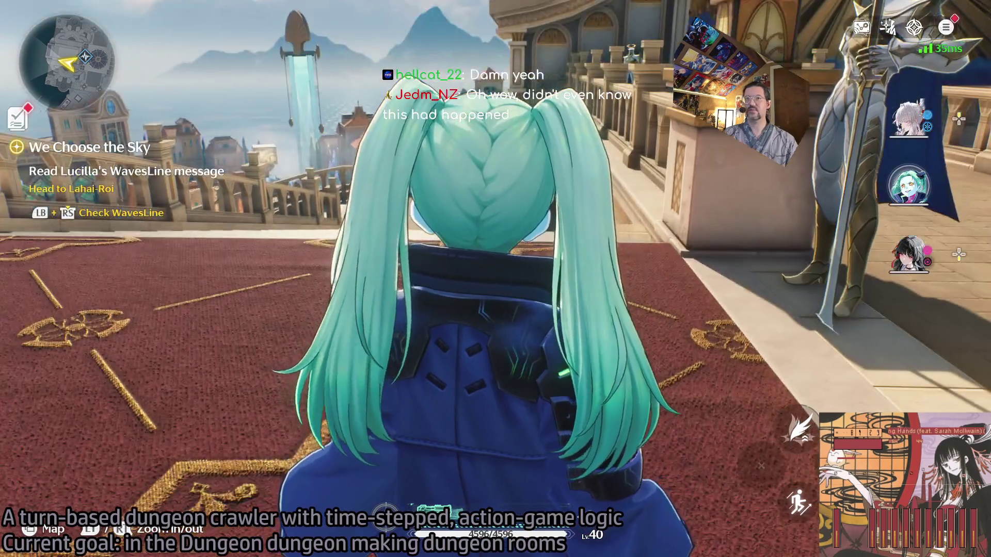
key("Escape")
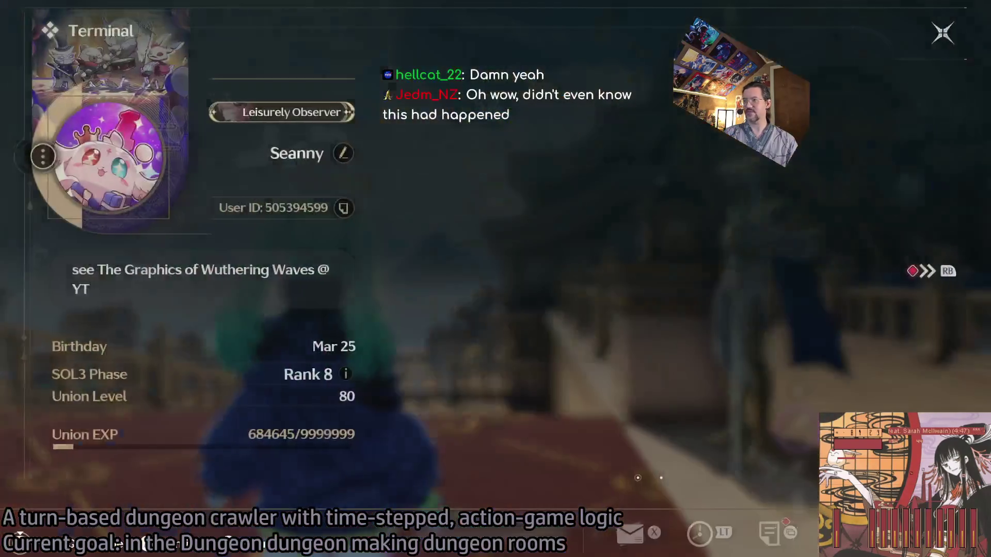
Browse Convene past Dreaming Upon the Moon to Rebecca's Rekindled Embers of Rage banner.
key("F6")
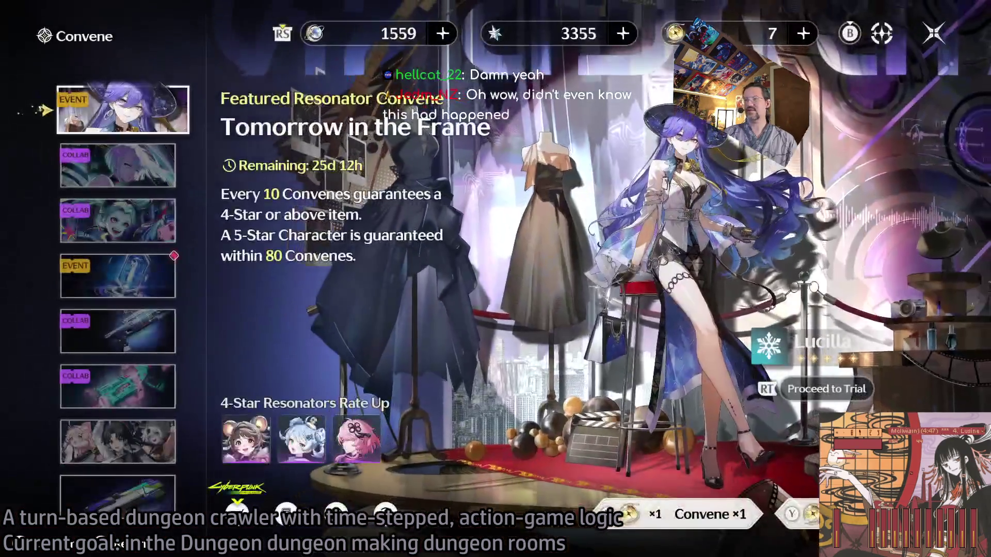
key("Down")
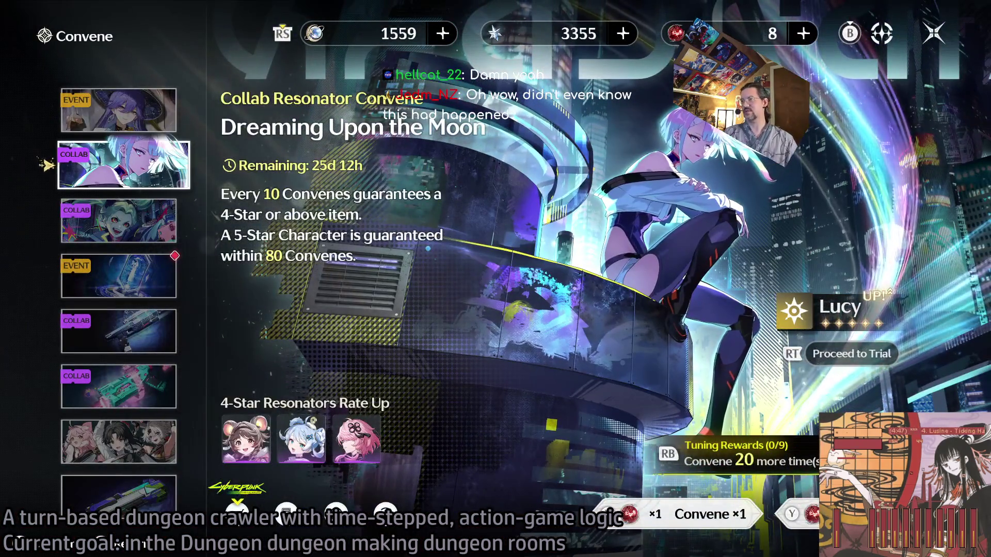
key("Down")
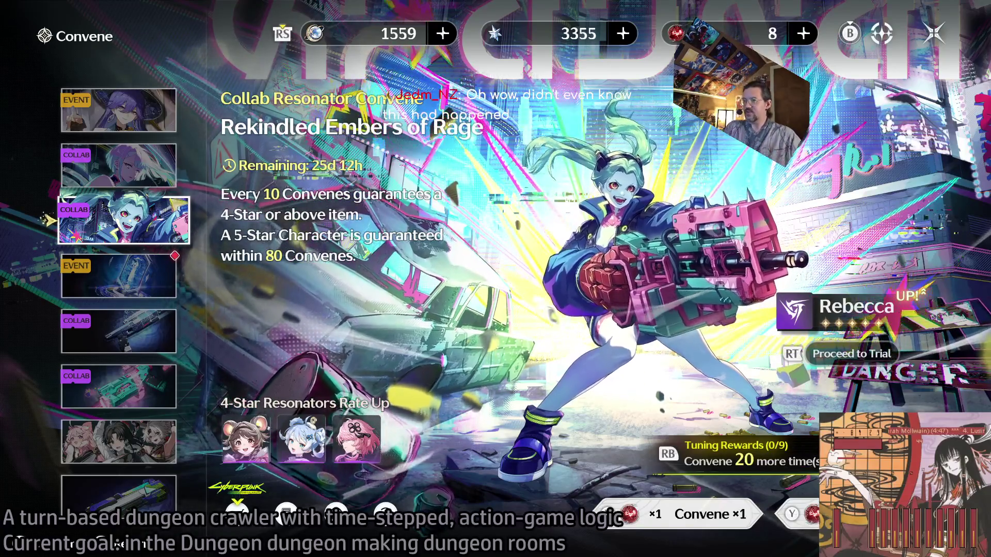
key("Escape")
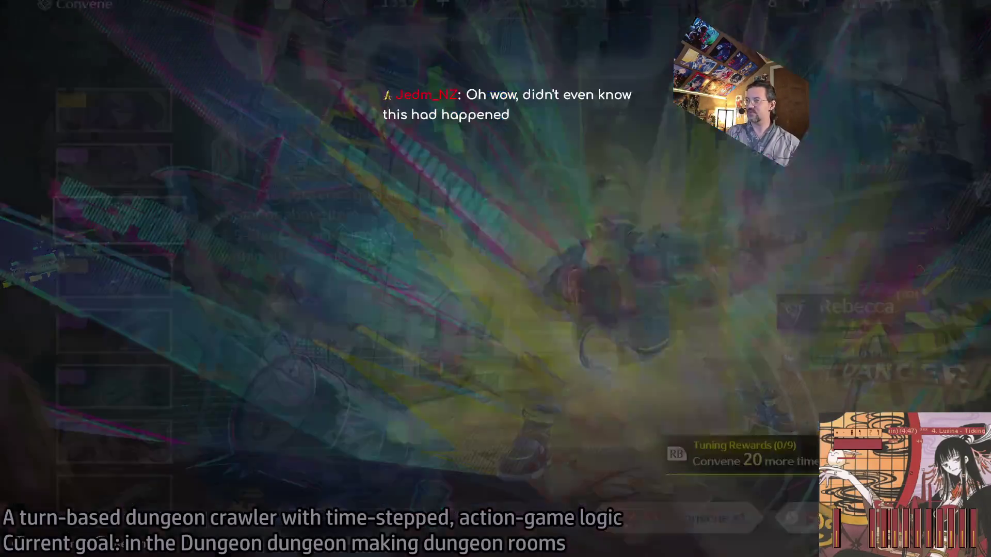
Close the Terminal and head to the waterside plaza near two townsfolk.
key("Escape")
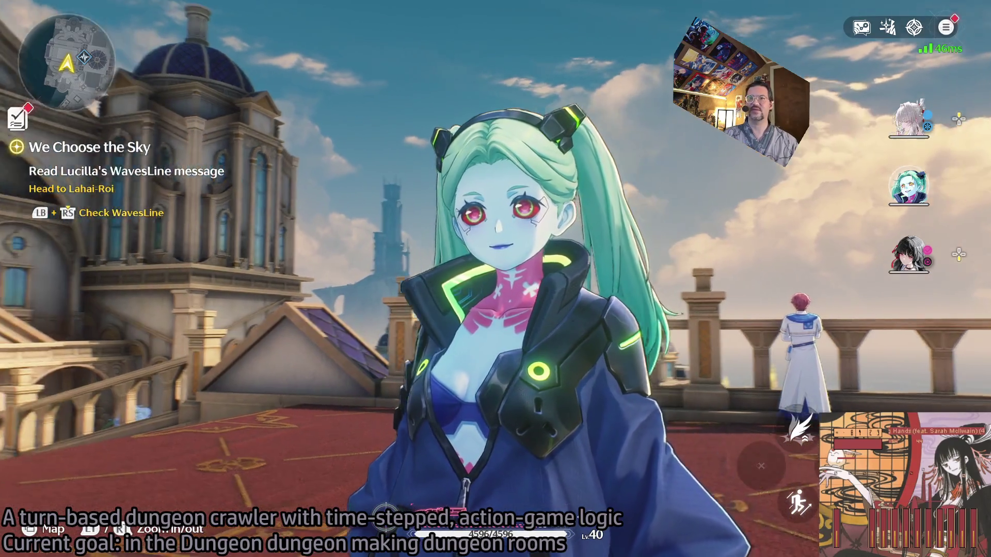
key("Escape")
key("Escape")
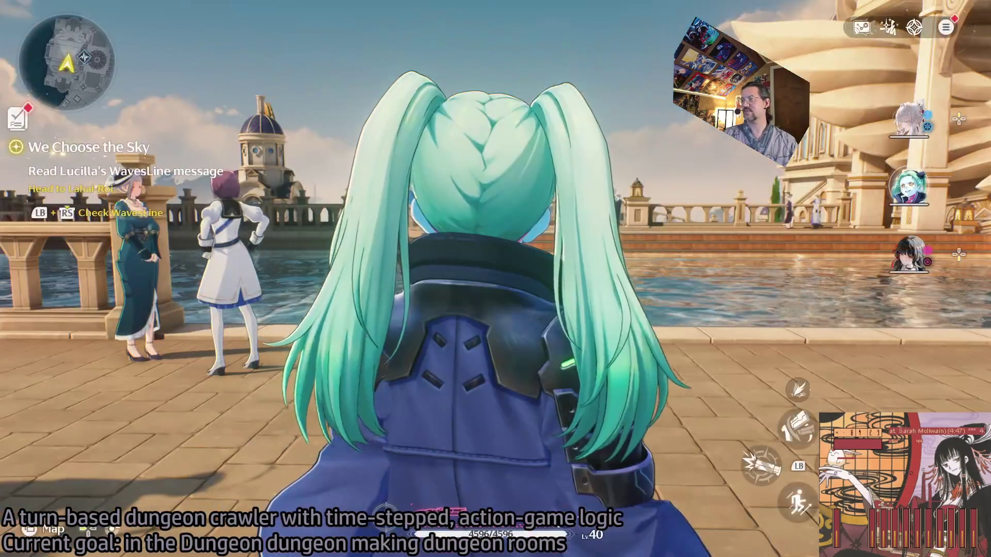